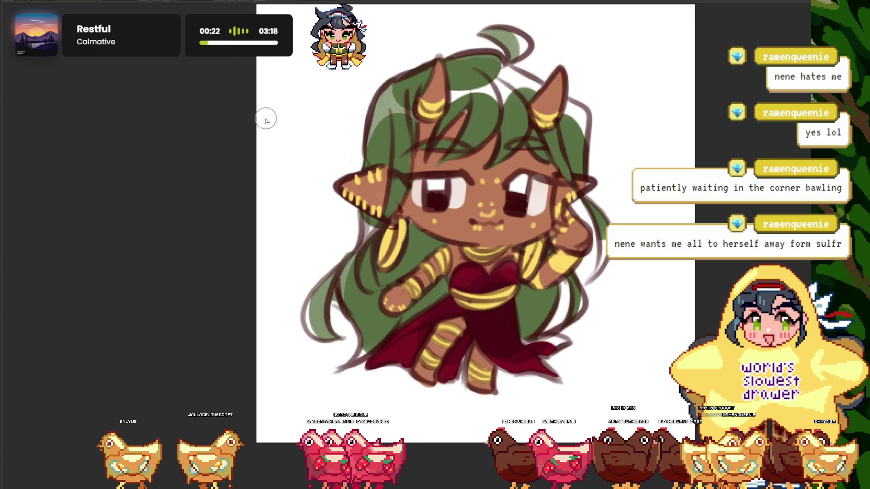
# Mirror the canvas view horizontally to check the horned chibi drawing
pyautogui.press('h')
pyautogui.scroll(5, 272, 189)
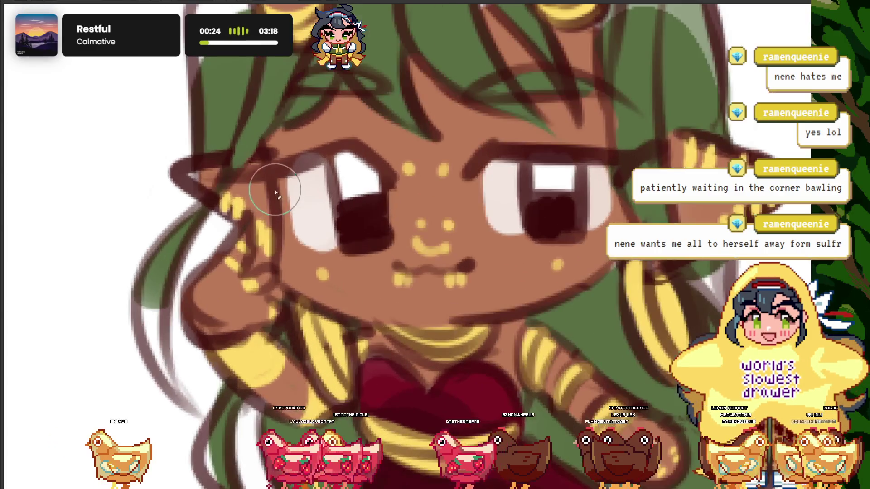
pyautogui.scroll(-4, 279, 195)
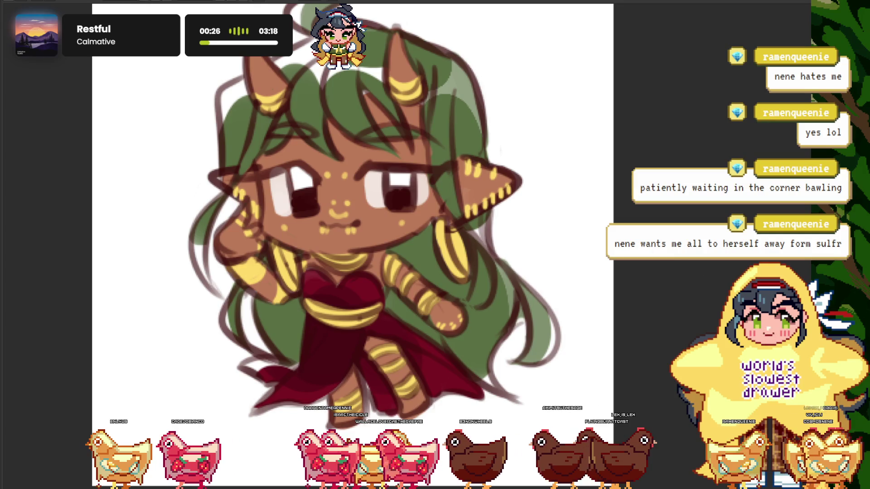
pyautogui.scroll(3, 288, 178)
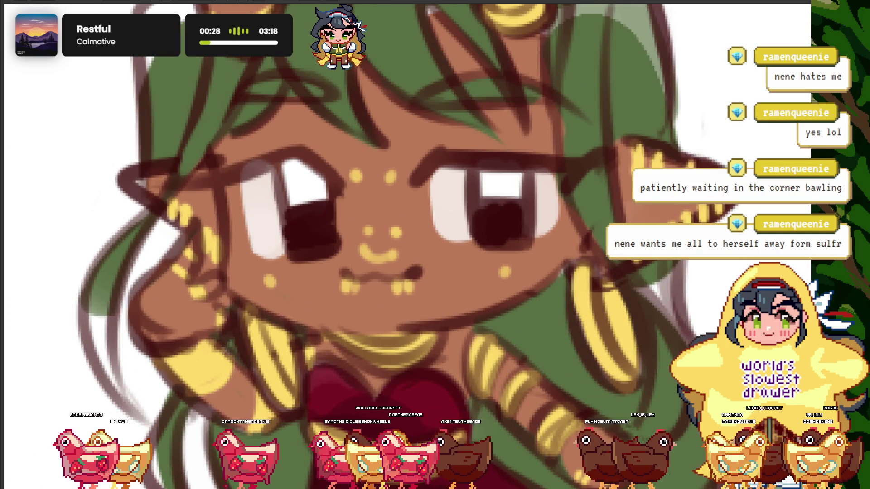
# Turn the green-haired chibi's eyes green and inspect the result
pyautogui.hotkey('ctrl', 'z')
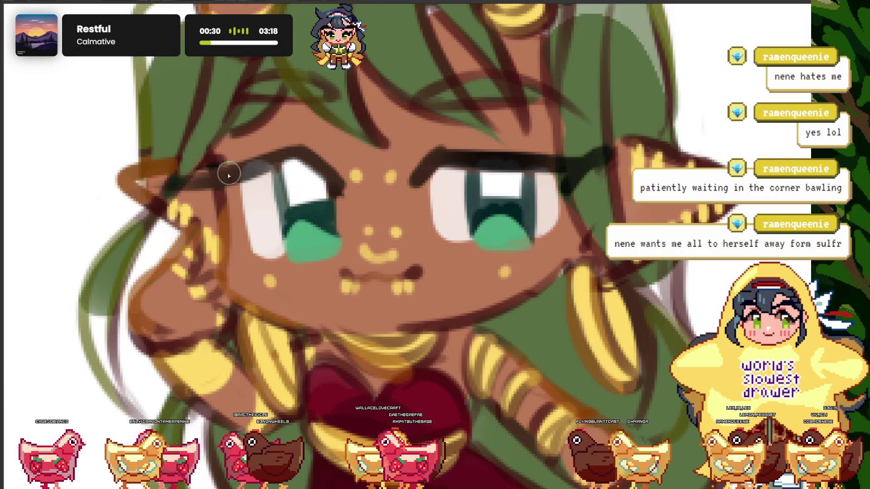
pyautogui.scroll(2, 229, 175)
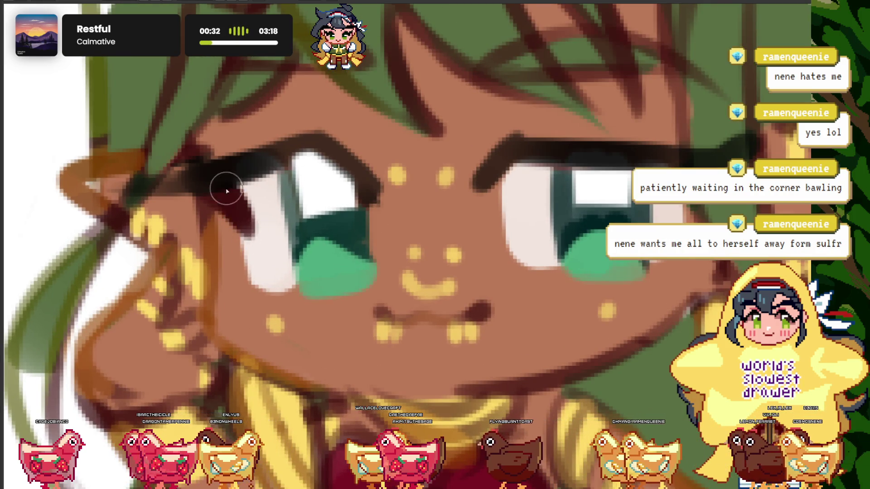
pyautogui.scroll(-2, 226, 190)
pyautogui.scroll(-2, 272, 181)
pyautogui.scroll(3, 377, 192)
pyautogui.scroll(-3, 295, 157)
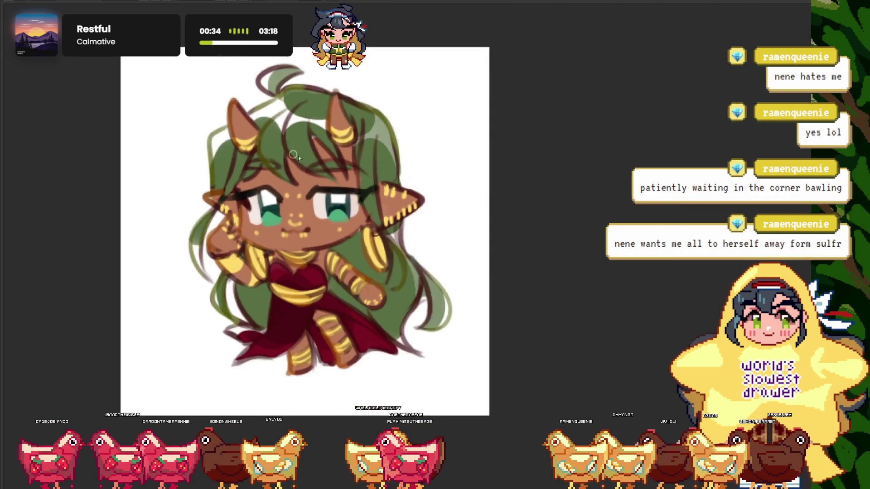
pyautogui.scroll(-2, 293, 155)
pyautogui.scroll(2, 254, 145)
pyautogui.scroll(3, 214, 137)
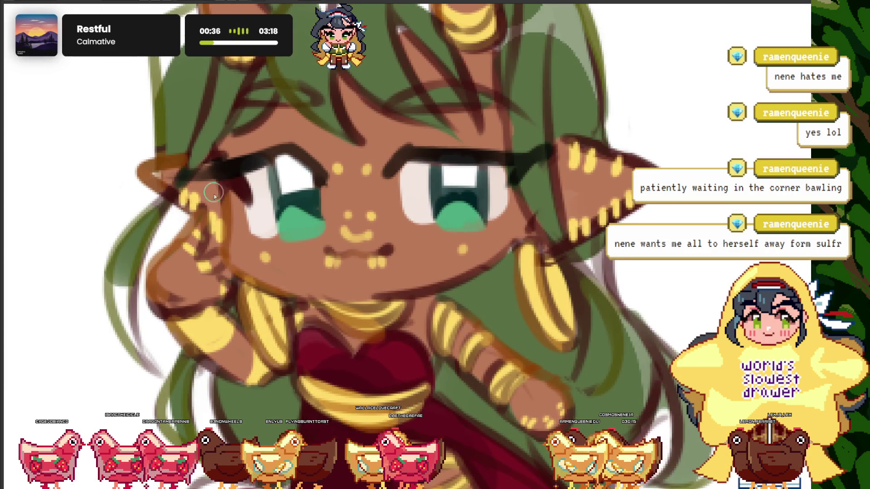
pyautogui.scroll(-5, 288, 159)
pyautogui.scroll(3, 290, 159)
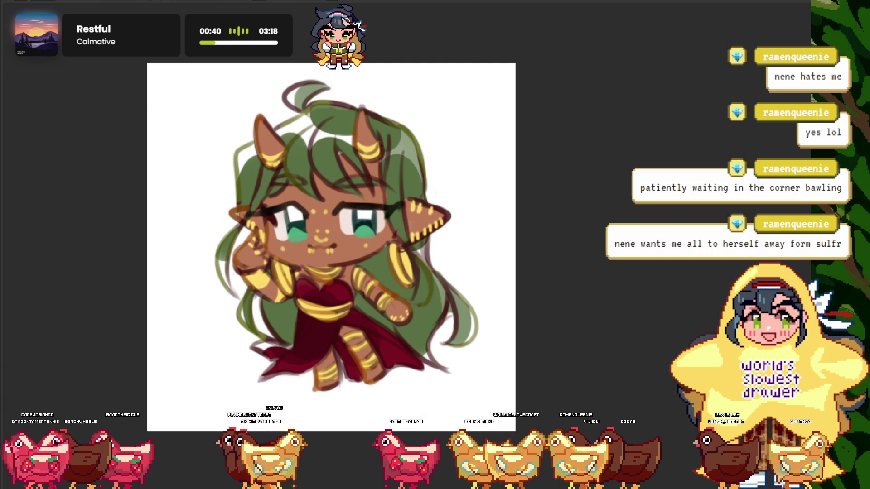
# Bring up the collage sheet showing the horned chibi among the other chibis
pyautogui.scroll(2, 440, 228)
pyautogui.scroll(2, 440, 228)
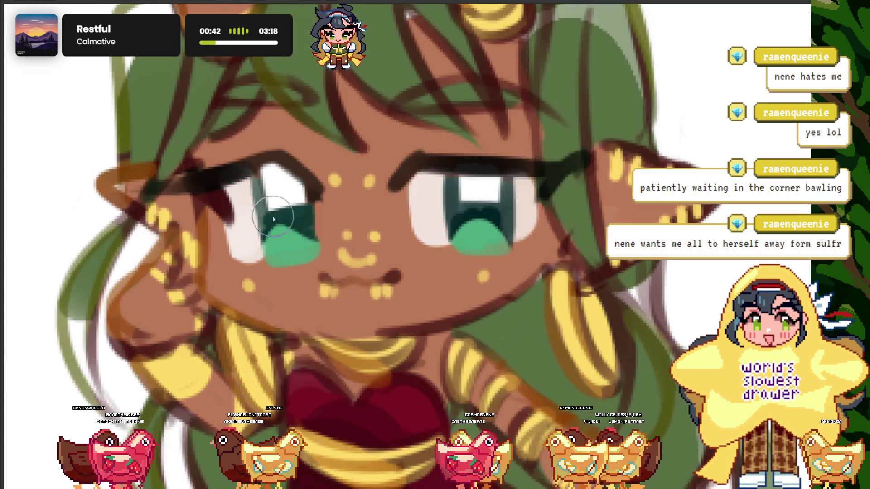
pyautogui.scroll(1, 440, 227)
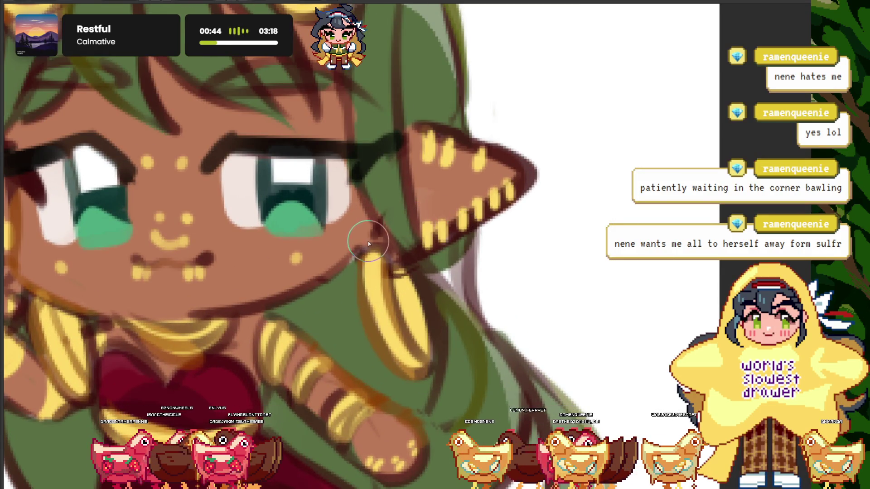
pyautogui.scroll(2, 377, 214)
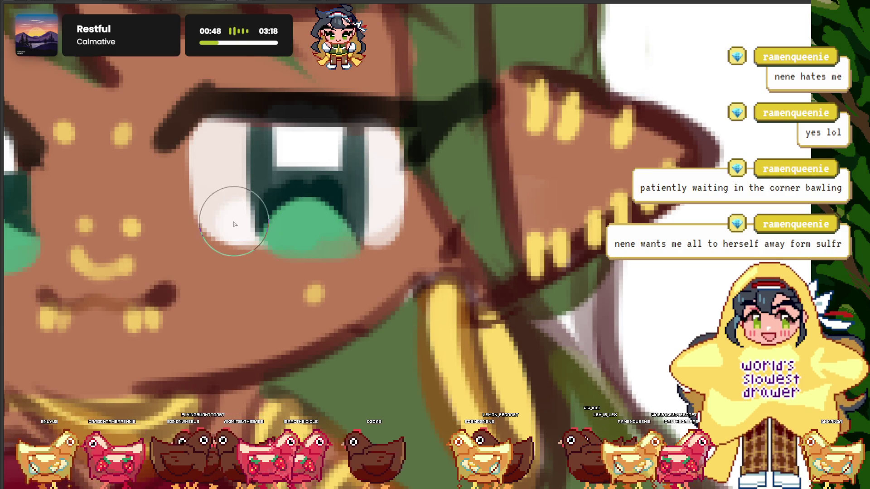
pyautogui.scroll(-5, 276, 226)
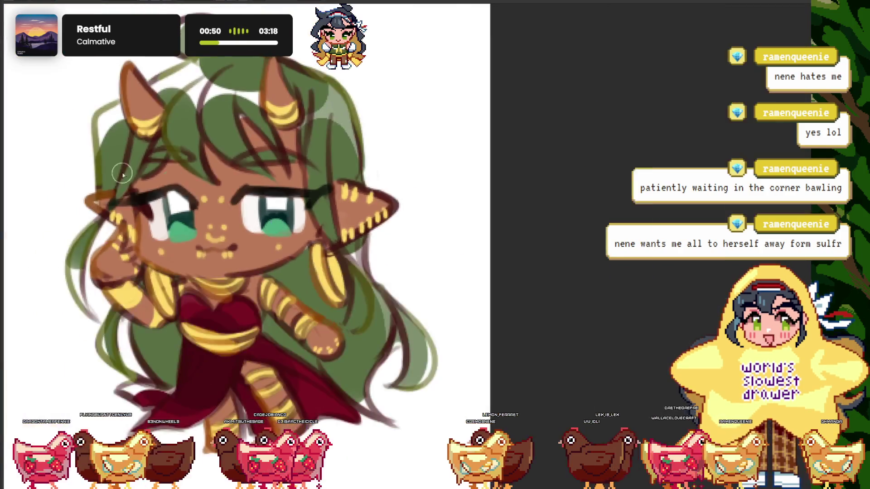
pyautogui.scroll(3, 185, 207)
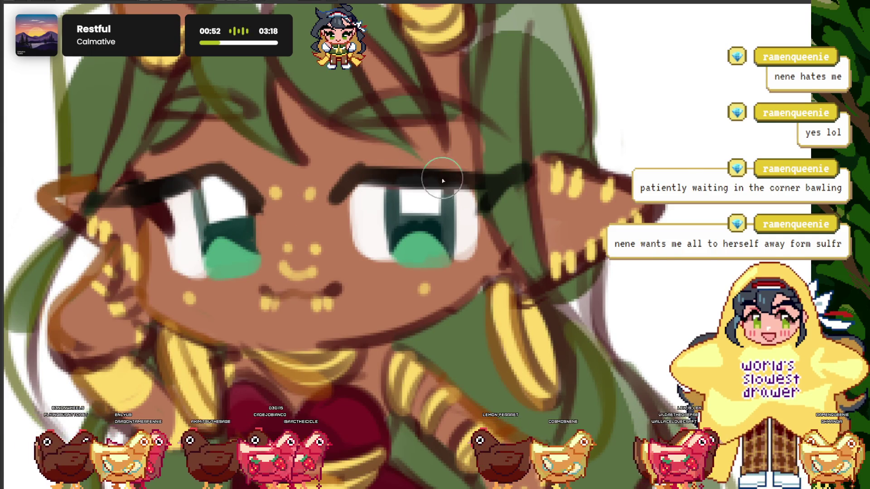
pyautogui.scroll(2, 389, 252)
pyautogui.scroll(-5, 395, 200)
pyautogui.scroll(-3, 345, 154)
pyautogui.scroll(2, 345, 154)
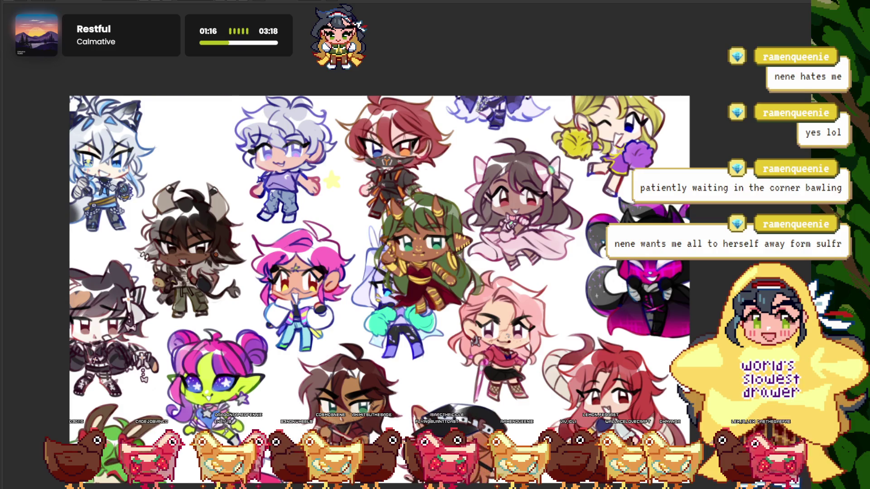
# Move the top-left dark-outfit chibi right toward the red-haired one
pyautogui.moveTo(195, 131)
pyautogui.mouseDown()
pyautogui.moveTo(429, 130)
pyautogui.moveTo(347, 154)
pyautogui.mouseUp()
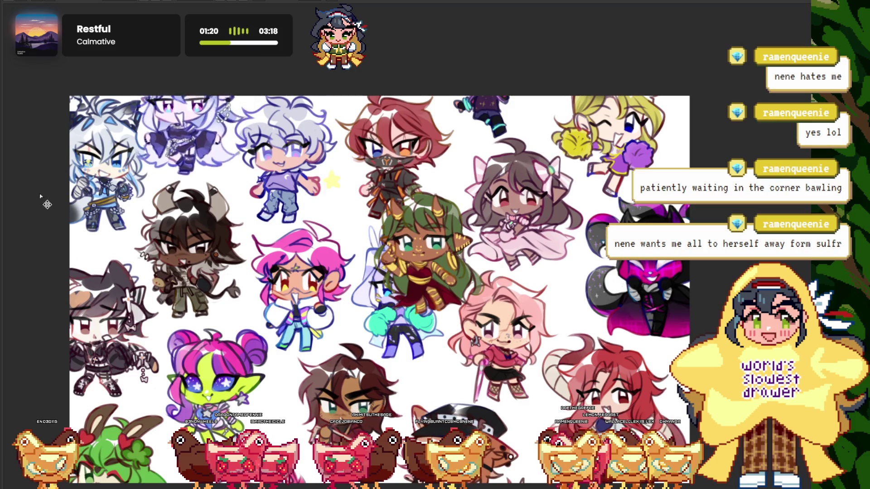
pyautogui.moveTo(49, 199); pyautogui.dragTo(55, 201)
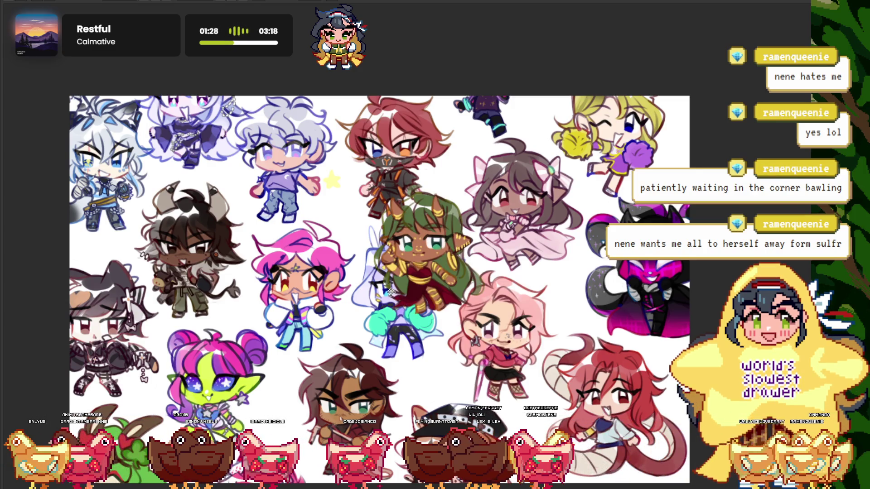
pyautogui.scroll(-1, 390, 287)
# Drag the green-haired chibi to the collage's top-right edge and check its placement
pyautogui.moveTo(390, 262); pyautogui.dragTo(597, 201)
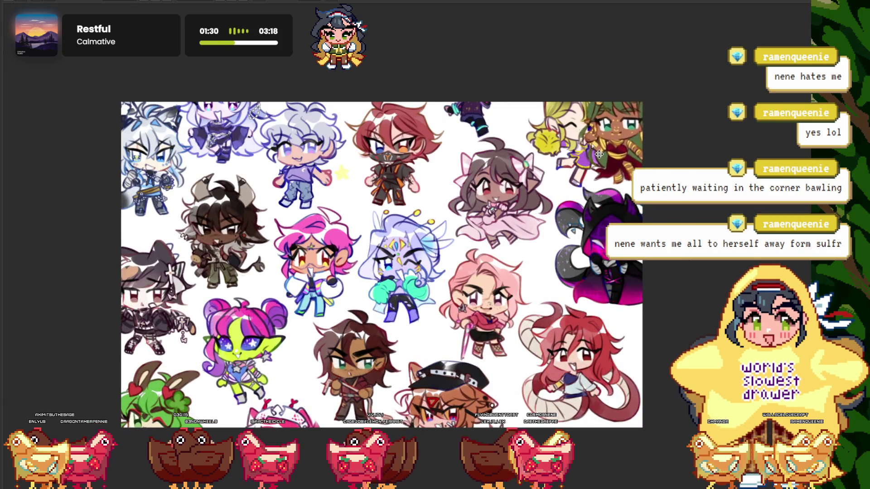
pyautogui.scroll(-1, 329, 141)
pyautogui.scroll(1, 329, 141)
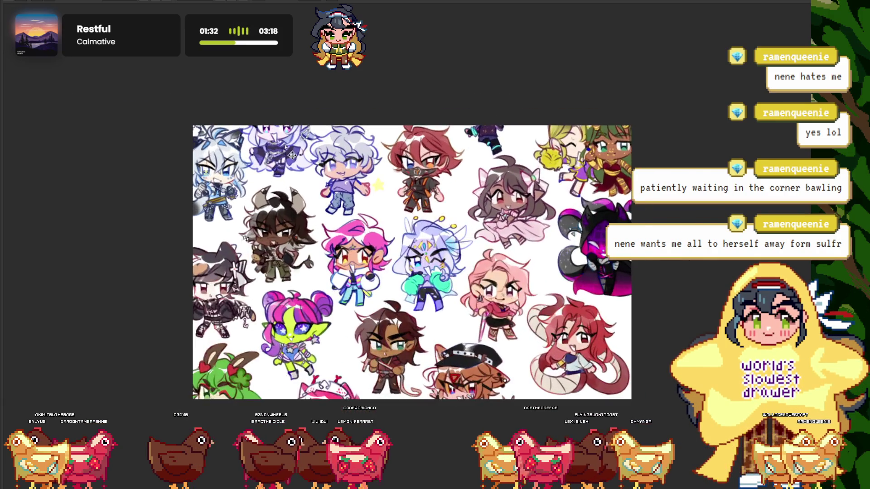
pyautogui.scroll(1, 344, 163)
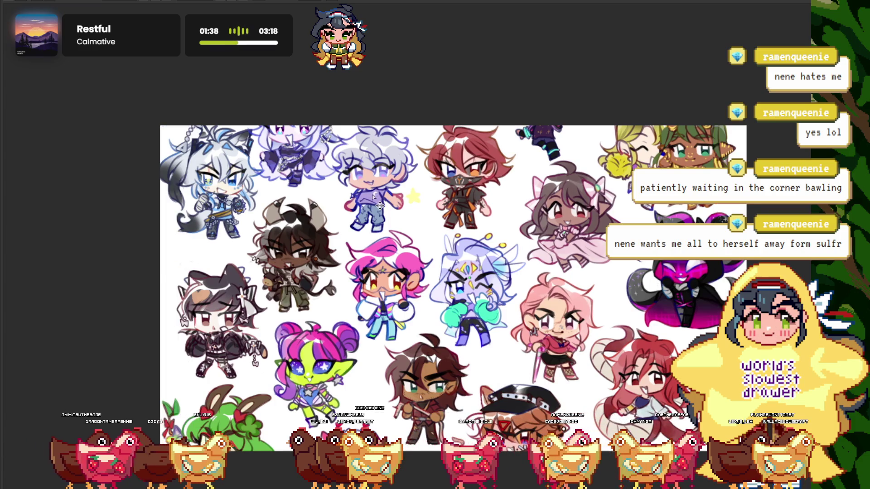
pyautogui.scroll(-2, 391, 275)
pyautogui.scroll(1, 391, 274)
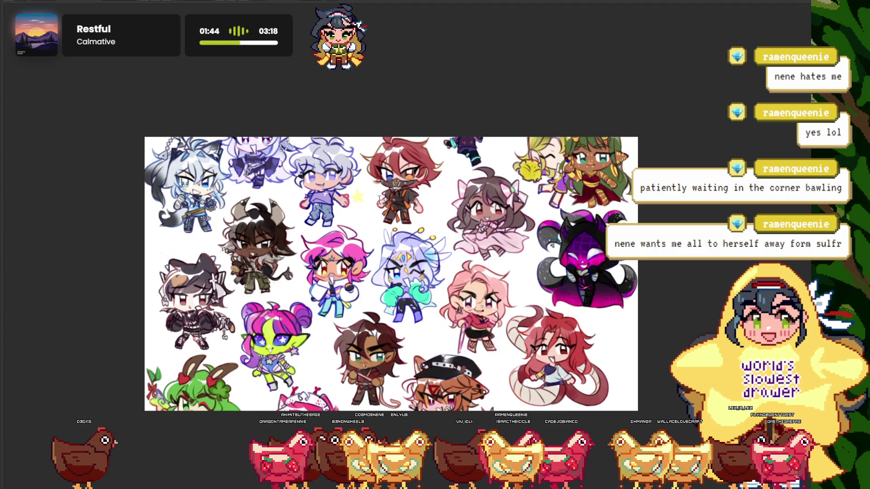
pyautogui.scroll(-1, 379, 210)
pyautogui.scroll(-1, 347, 203)
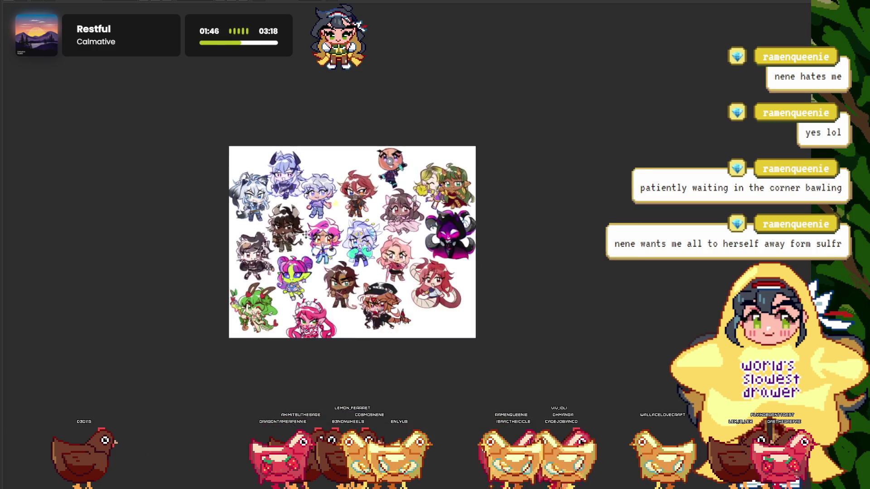
# Zoom into the collage, moving the snake-girl chibi down-right and the pink-dress chibi up-right
pyautogui.scroll(1, 347, 202)
pyautogui.scroll(1, 288, 196)
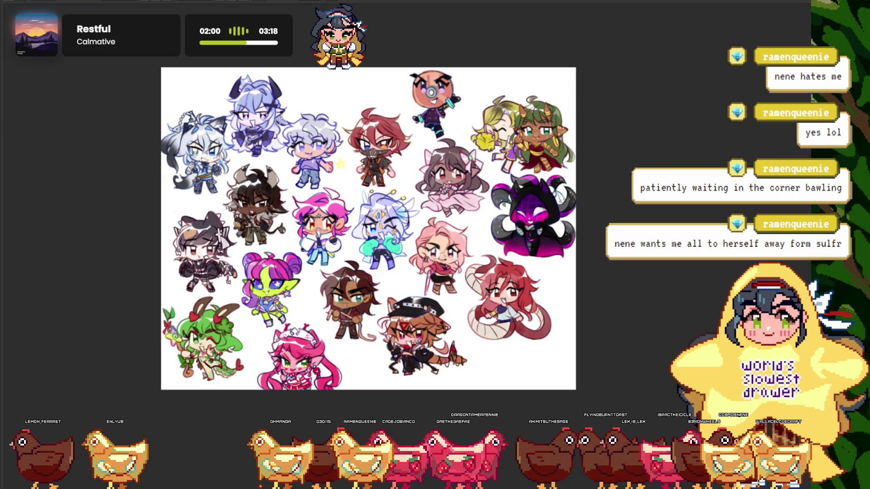
pyautogui.click(443, 237)
pyautogui.scroll(5, 373, 249)
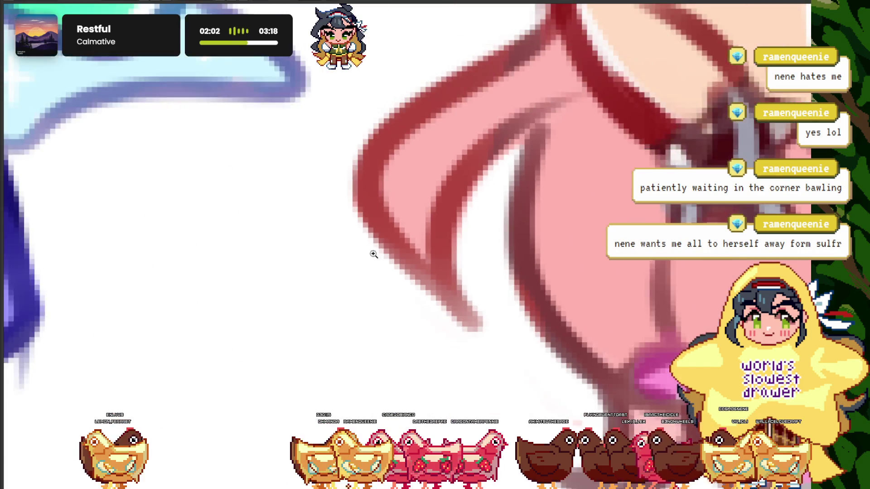
pyautogui.scroll(-3, 373, 249)
pyautogui.scroll(-3, 373, 249)
pyautogui.scroll(2, 394, 247)
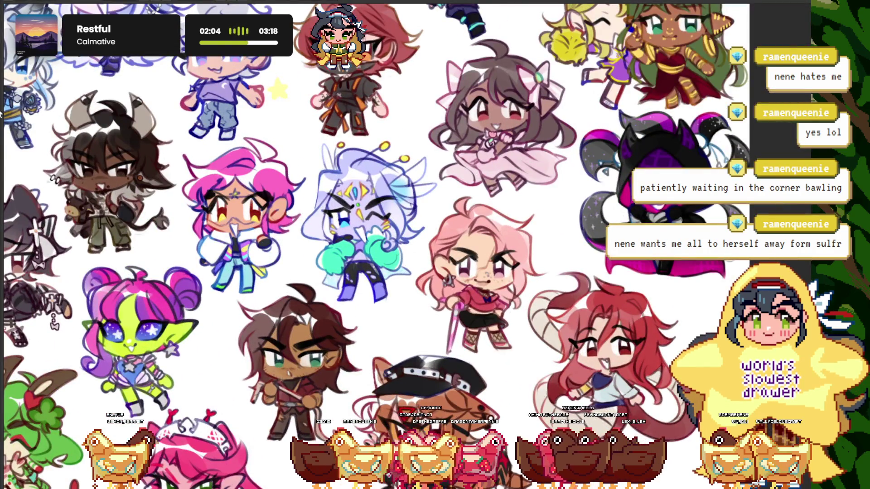
pyautogui.scroll(-1, 401, 256)
pyautogui.scroll(-3, 402, 256)
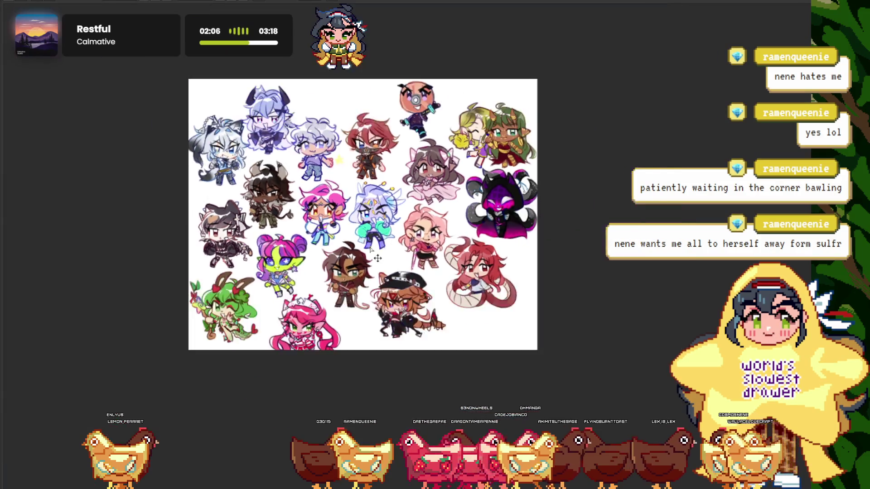
pyautogui.scroll(2, 401, 256)
pyautogui.moveTo(555, 290); pyautogui.dragTo(573, 333)
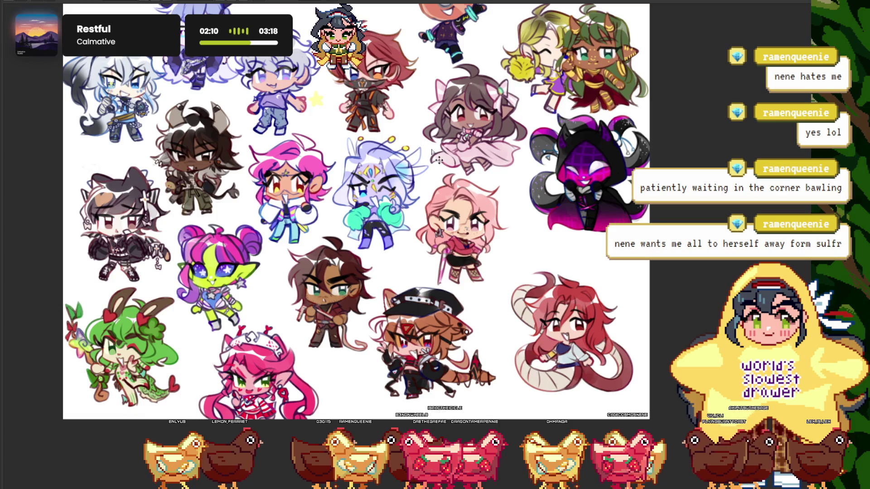
pyautogui.moveTo(439, 160); pyautogui.dragTo(443, 153)
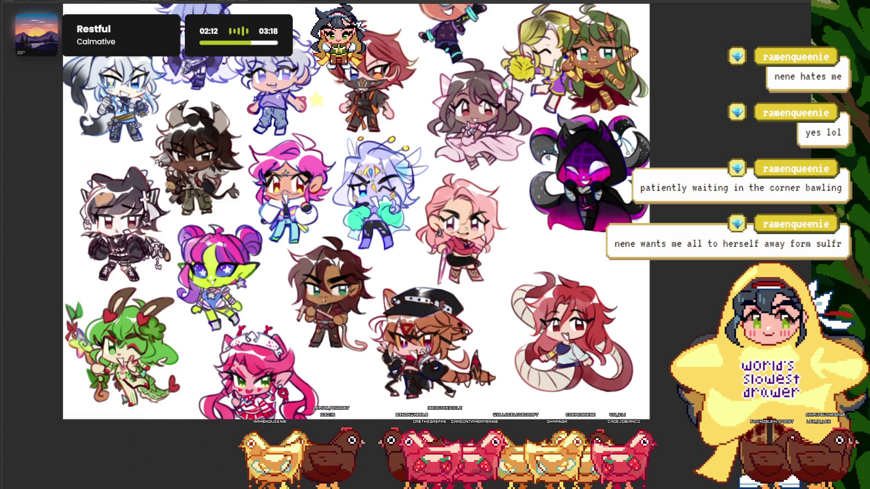
# Shift the brown-haired, purple hooded, green-haired and purple horned chibis to tighten spacing
pyautogui.moveTo(320, 292); pyautogui.dragTo(320, 294)
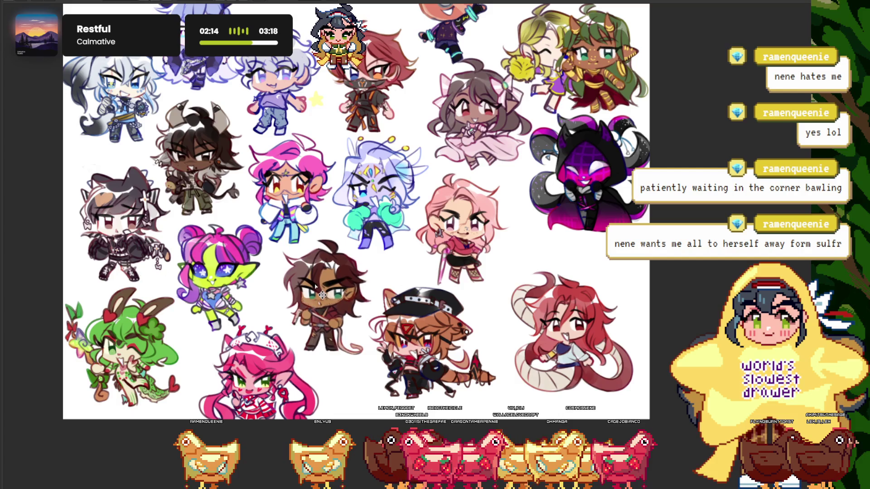
pyautogui.hotkey('ctrl', '0')
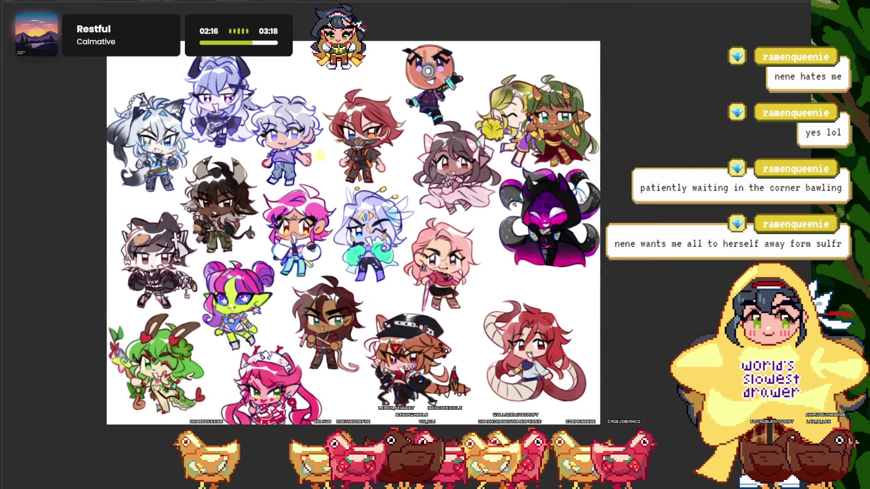
pyautogui.moveTo(537, 248); pyautogui.dragTo(528, 277)
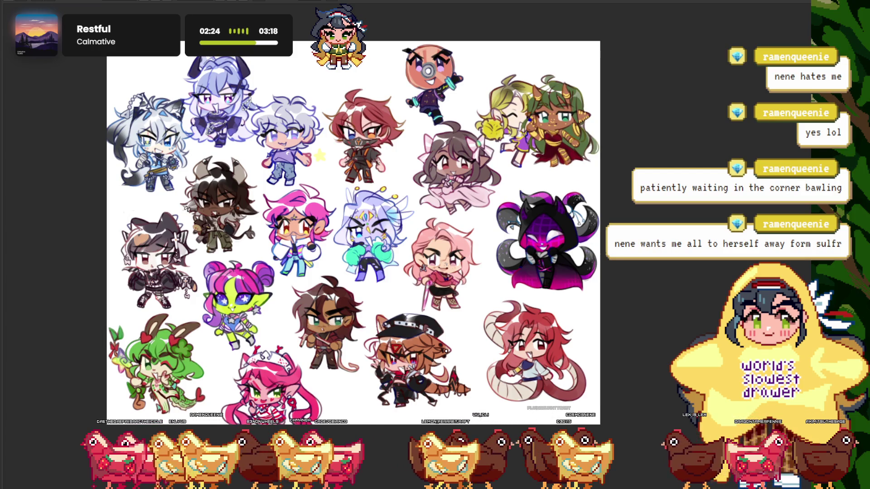
pyautogui.moveTo(515, 163); pyautogui.dragTo(507, 175)
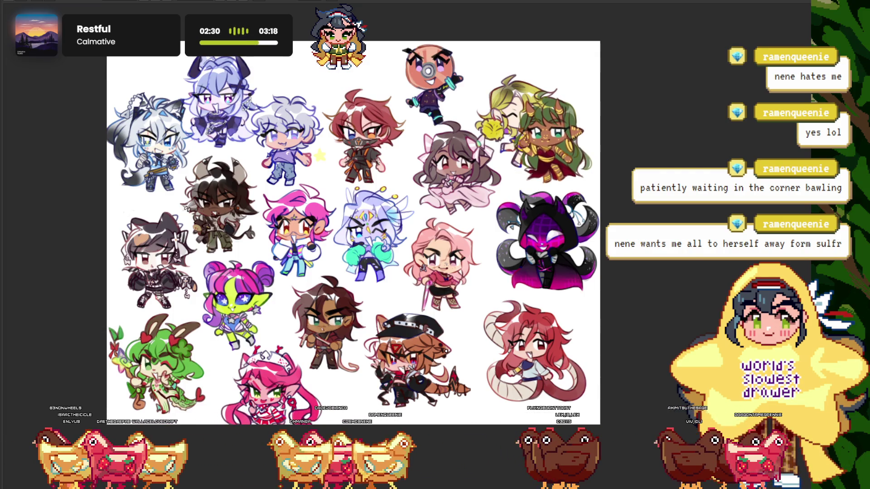
pyautogui.moveTo(205, 72); pyautogui.dragTo(194, 120)
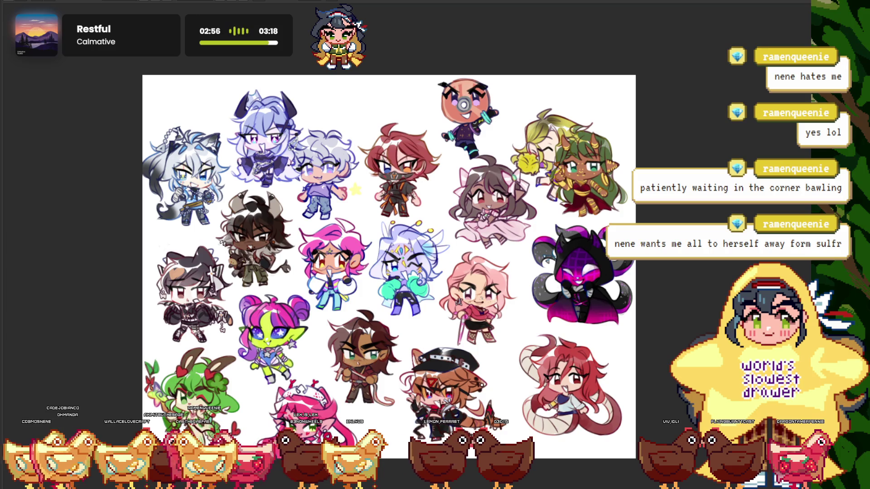
# Nudge the wolf girl up-left and drag the purple horned chibi into her top-left spot
pyautogui.scroll(3, 172, 182)
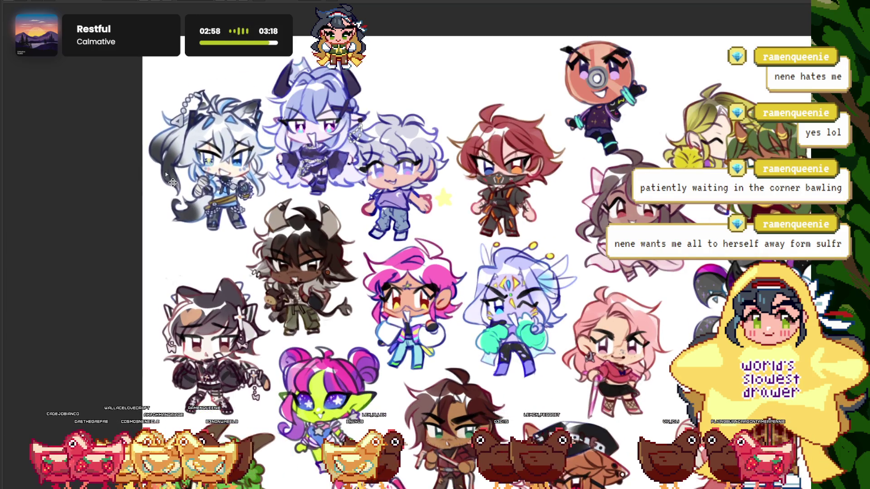
pyautogui.moveTo(173, 182); pyautogui.dragTo(166, 176)
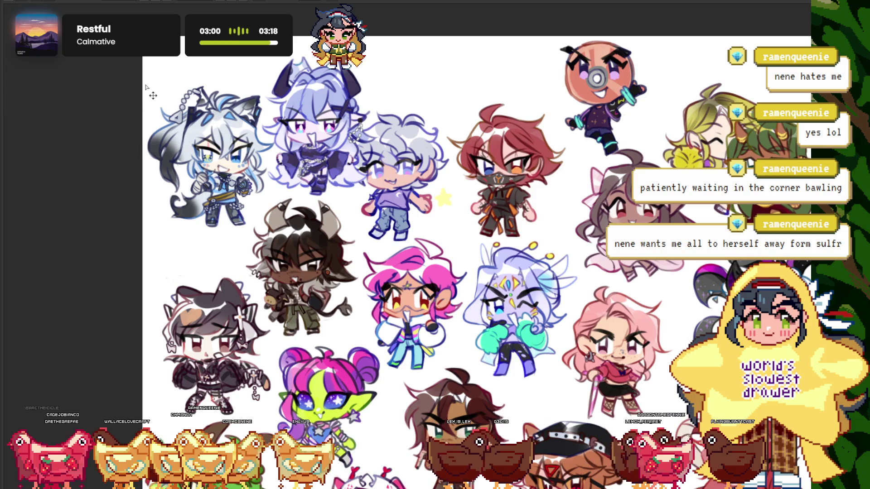
pyautogui.scroll(-3, 146, 87)
pyautogui.scroll(3, 408, 226)
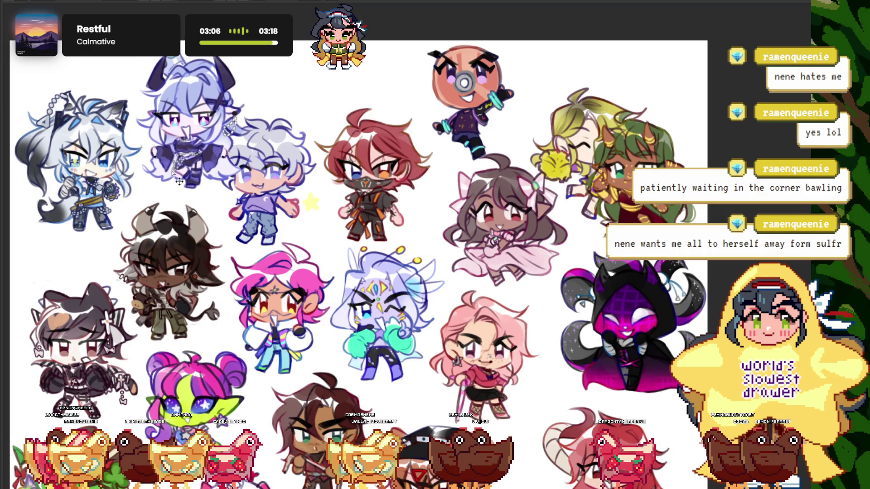
pyautogui.scroll(-2, 114, 146)
pyautogui.scroll(2, 114, 146)
pyautogui.moveTo(93, 136); pyautogui.dragTo(94, 213)
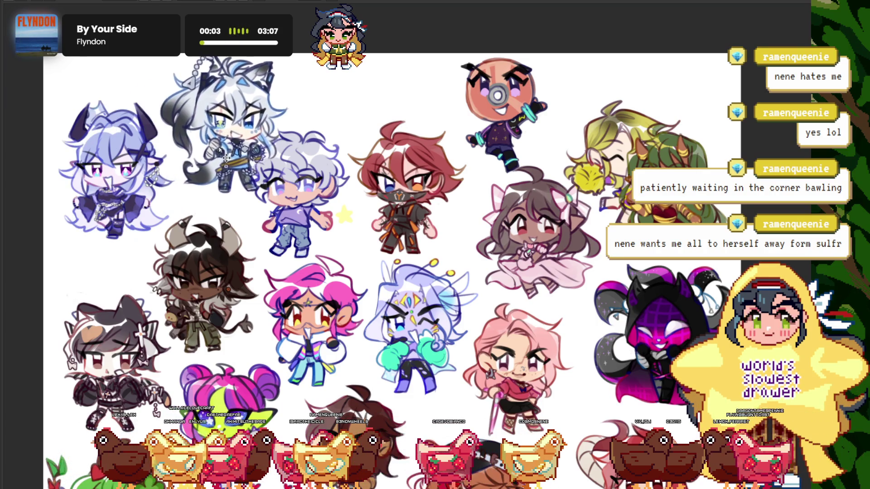
# Paste the wolf-eared and black-haired cat-eared chibis back and move them into place
pyautogui.hotkey('ctrl', 'z')
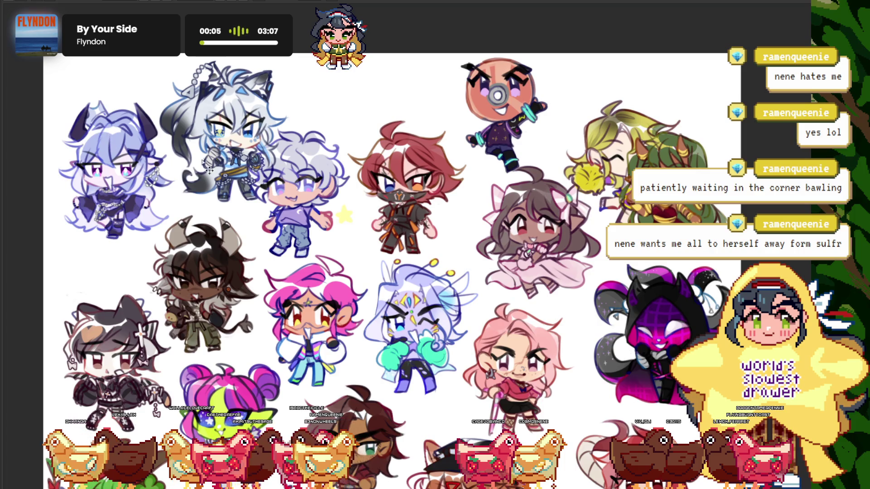
pyautogui.moveTo(210, 170); pyautogui.dragTo(212, 159)
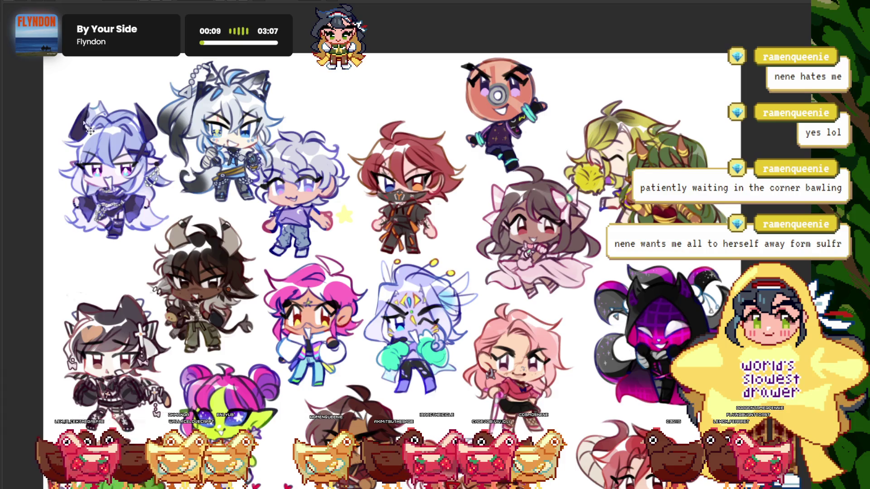
pyautogui.moveTo(90, 130); pyautogui.dragTo(102, 81)
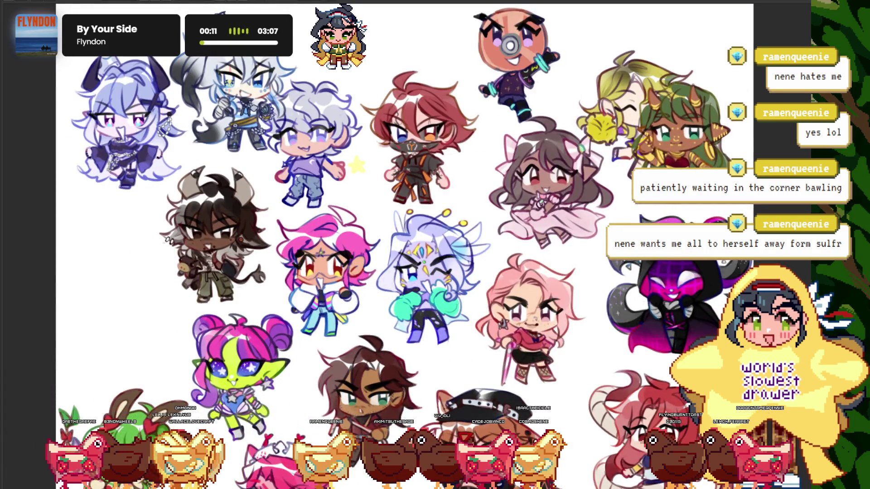
pyautogui.hotkey('ctrl', 'v')
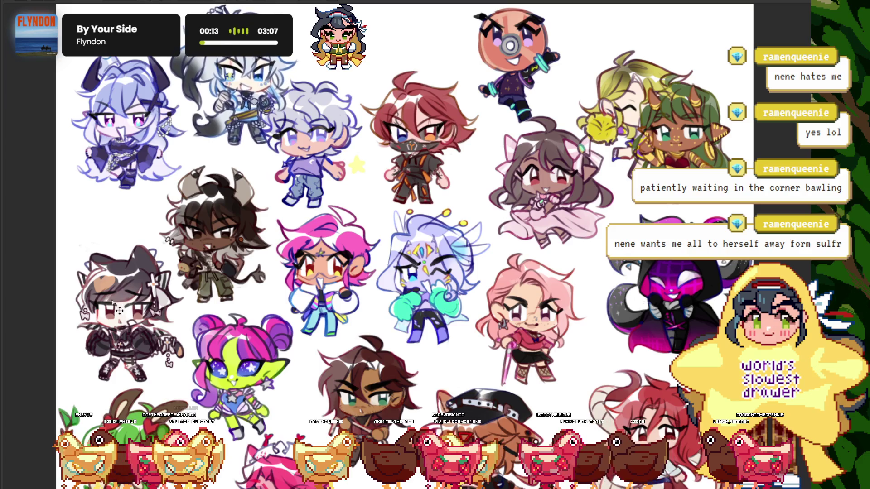
pyautogui.moveTo(112, 302); pyautogui.dragTo(97, 289)
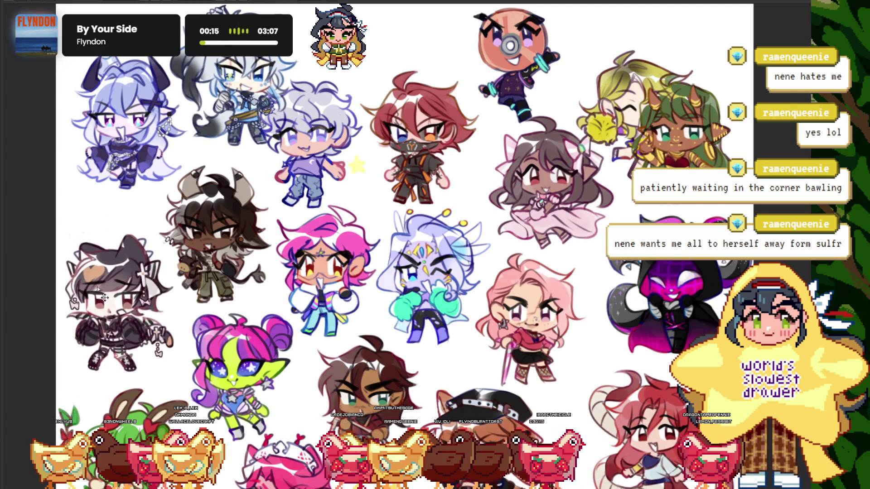
pyautogui.hotkey('ctrl', '-')
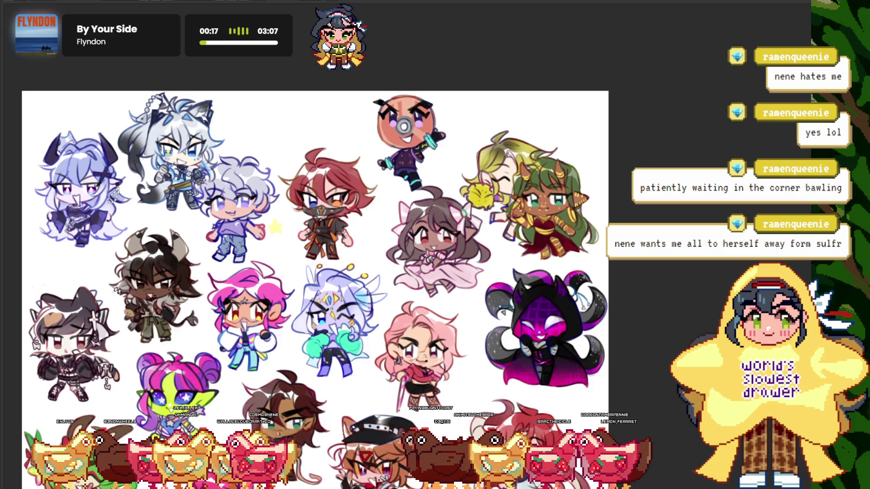
# Reposition the silver-haired chibi with star and the red-haired masked chibi
pyautogui.moveTo(315, 223)
pyautogui.mouseDown()
pyautogui.moveTo(344, 216)
pyautogui.moveTo(253, 234)
pyautogui.moveTo(259, 211)
pyautogui.mouseUp()
pyautogui.moveTo(316, 238); pyautogui.dragTo(336, 209)
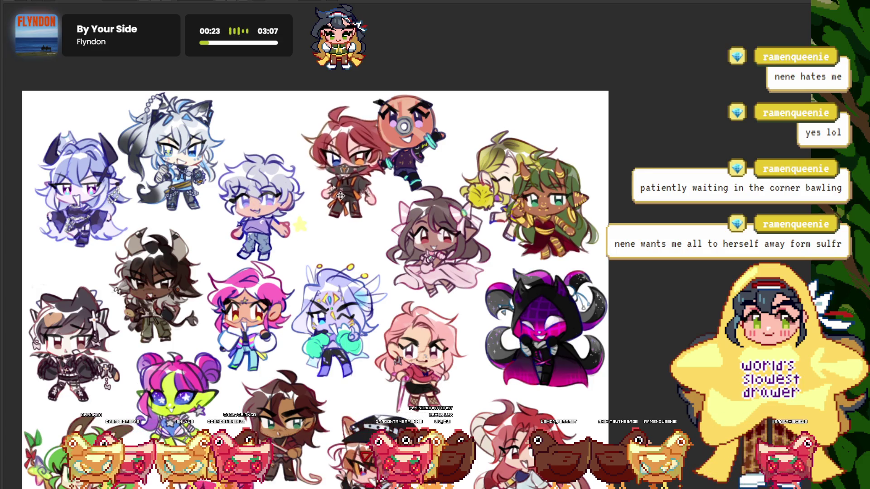
pyautogui.scroll(-2, 336, 209)
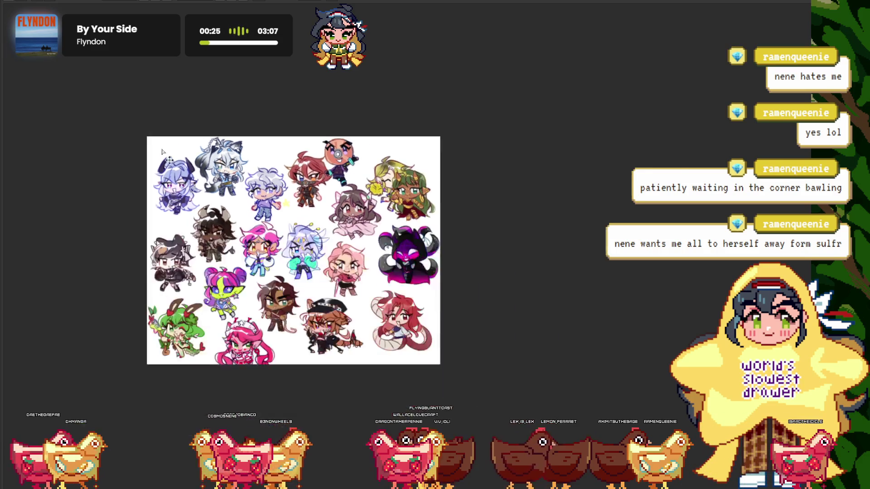
pyautogui.scroll(3, 269, 167)
pyautogui.moveTo(271, 216); pyautogui.dragTo(275, 205)
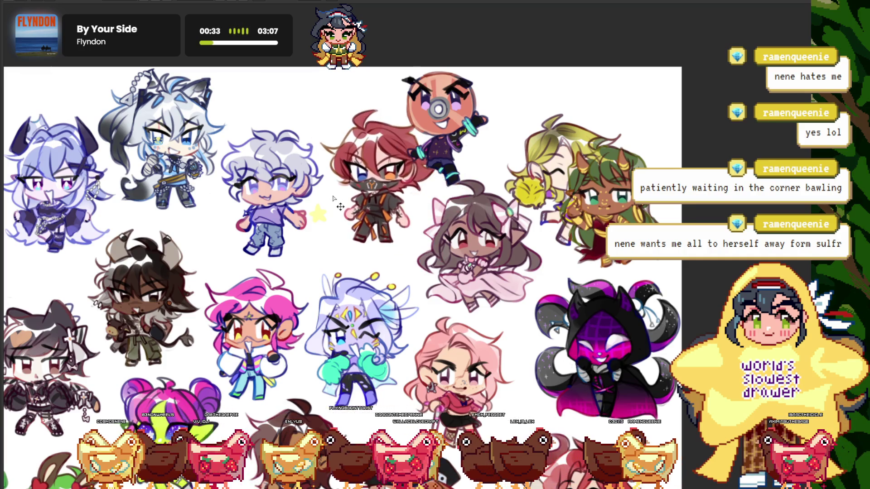
pyautogui.scroll(-2, 355, 219)
pyautogui.scroll(2, 365, 211)
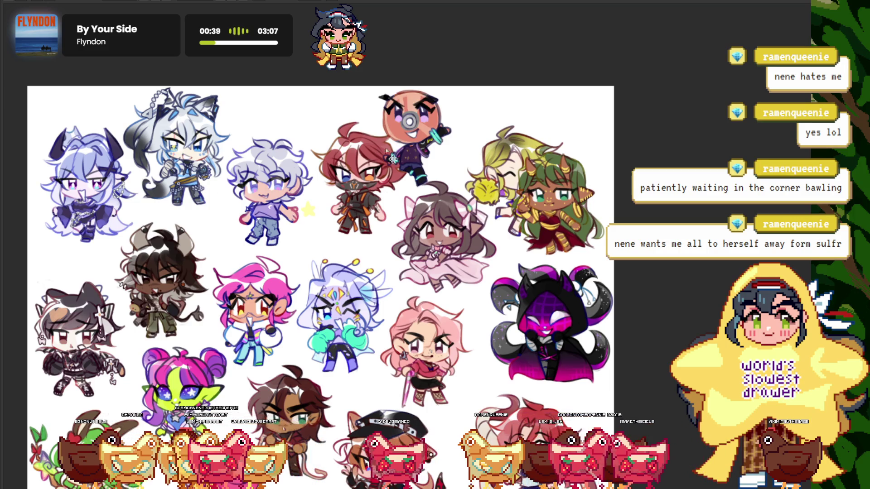
# Adjust the orange-headed, pink-haired, red-haired horned and pink-dress chibis, then fit the collage
pyautogui.moveTo(383, 150); pyautogui.dragTo(408, 149)
pyautogui.scroll(-3, 410, 152)
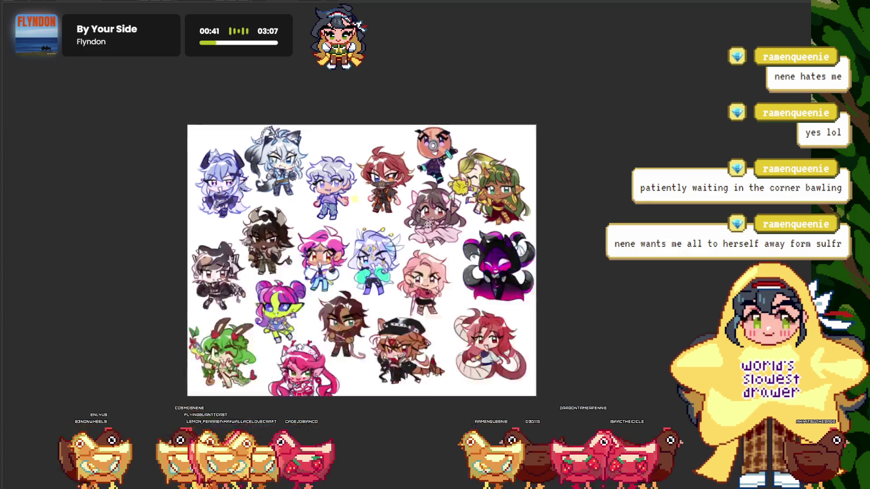
pyautogui.scroll(2, 411, 152)
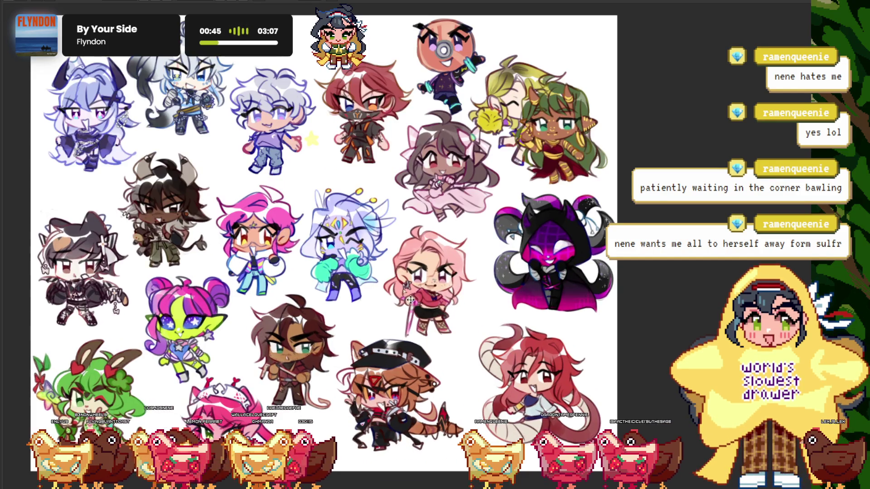
pyautogui.scroll(1, 415, 284)
pyautogui.moveTo(442, 323); pyautogui.dragTo(417, 288)
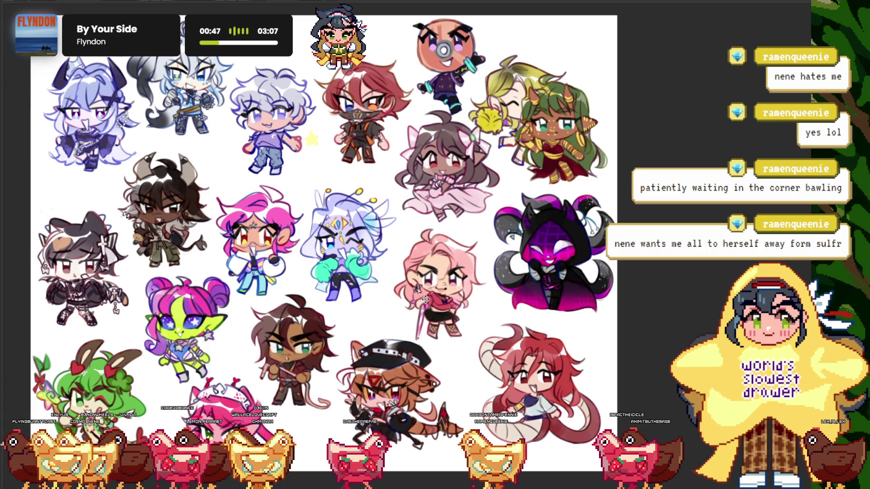
pyautogui.moveTo(515, 370); pyautogui.dragTo(514, 374)
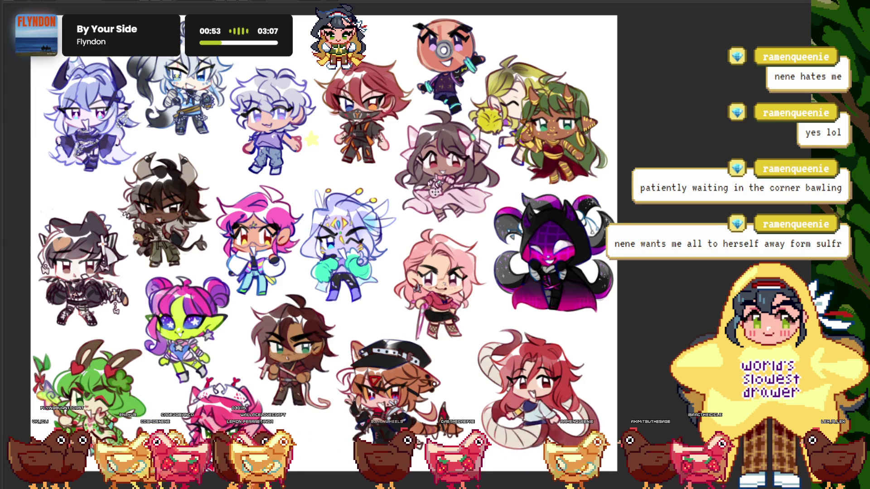
pyautogui.moveTo(433, 190); pyautogui.dragTo(430, 197)
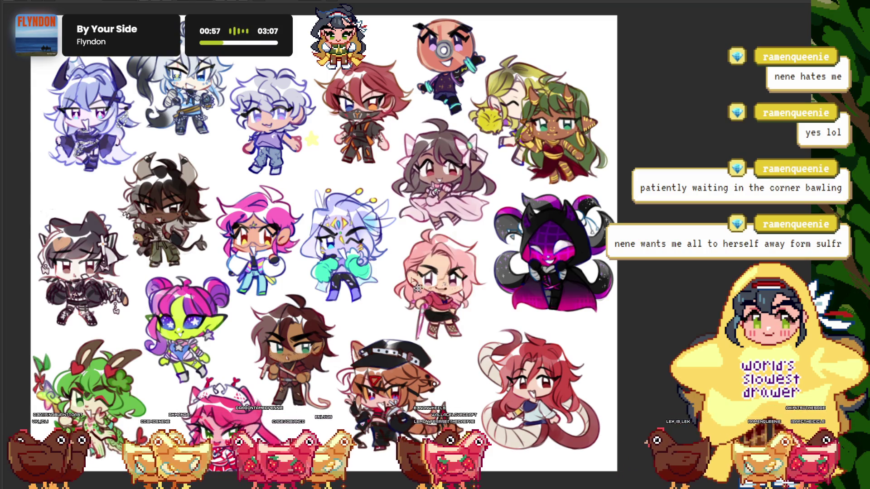
pyautogui.moveTo(425, 280); pyautogui.dragTo(431, 286)
pyautogui.hotkey('ctrl', '+')
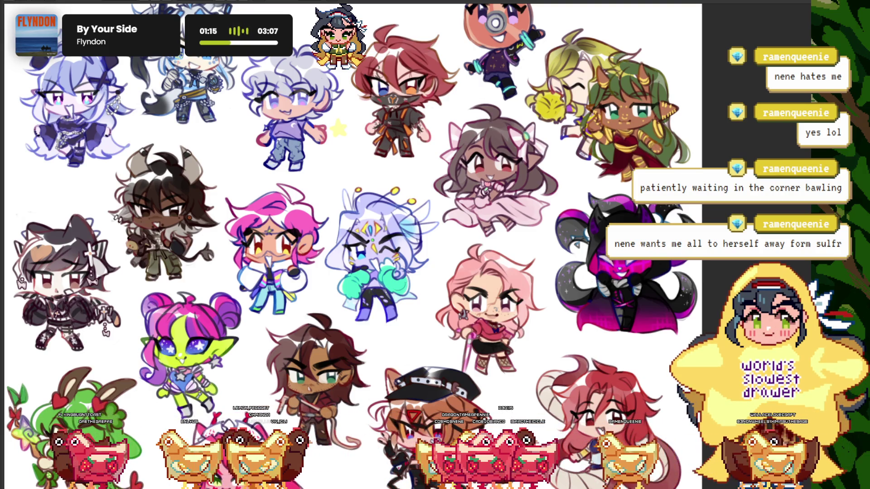
pyautogui.hotkey('ctrl', '0')
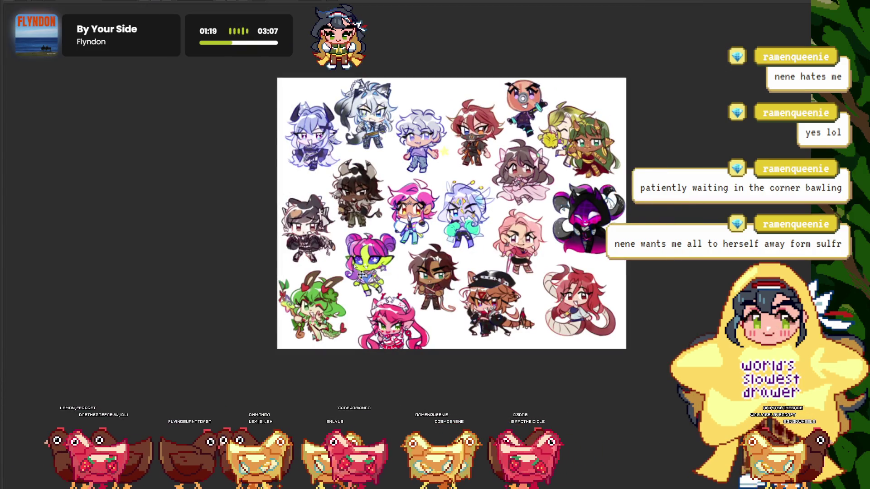
pyautogui.scroll(1, 460, 182)
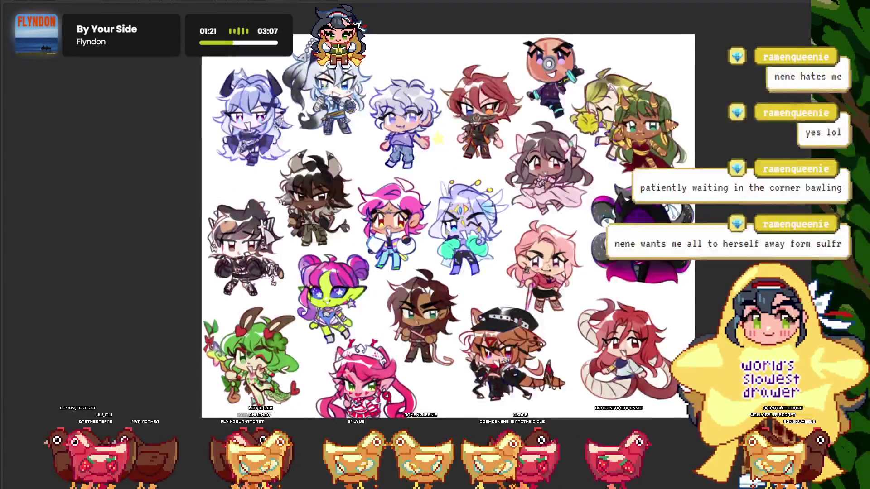
pyautogui.moveTo(580, 145); pyautogui.dragTo(573, 129)
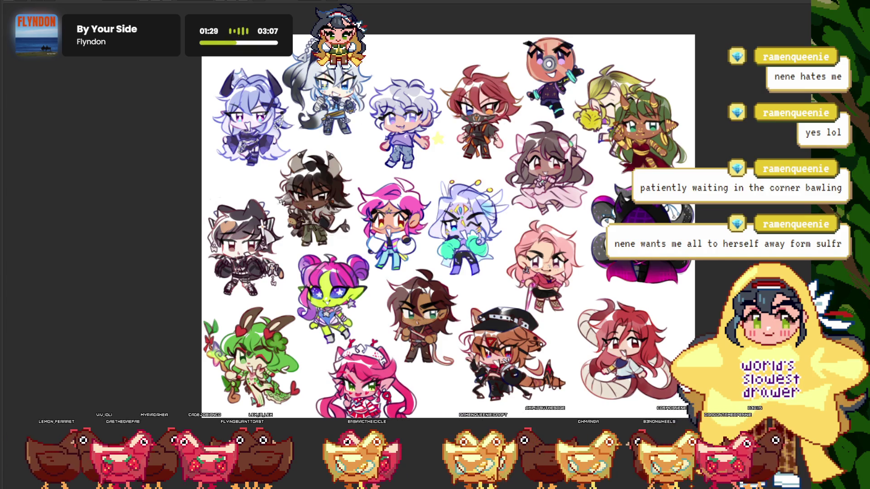
pyautogui.scroll(3, 503, 404)
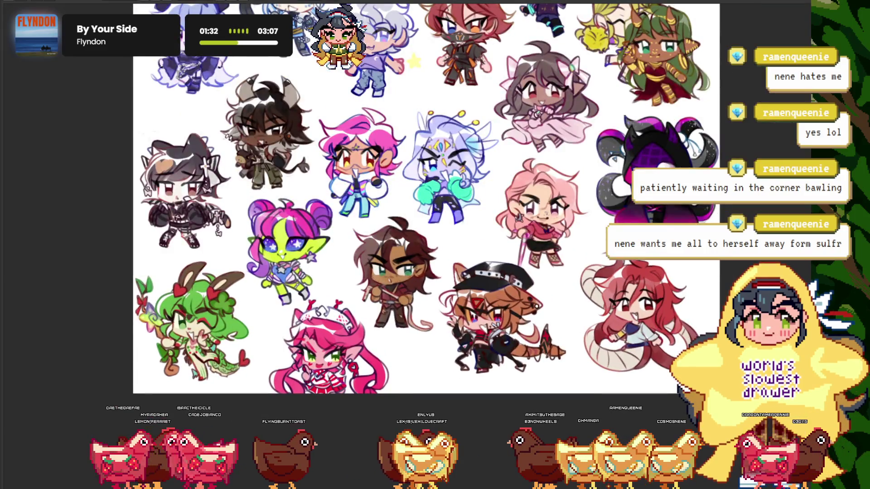
pyautogui.moveTo(470, 339)
pyautogui.mouseDown()
pyautogui.moveTo(466, 351)
pyautogui.moveTo(460, 341)
pyautogui.mouseUp()
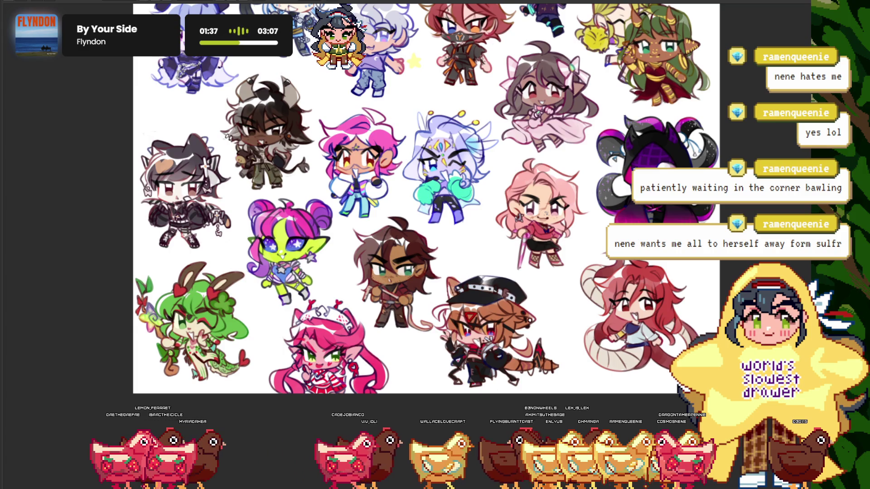
pyautogui.moveTo(611, 329)
pyautogui.mouseDown()
pyautogui.moveTo(588, 352)
pyautogui.moveTo(589, 339)
pyautogui.moveTo(612, 352)
pyautogui.mouseUp()
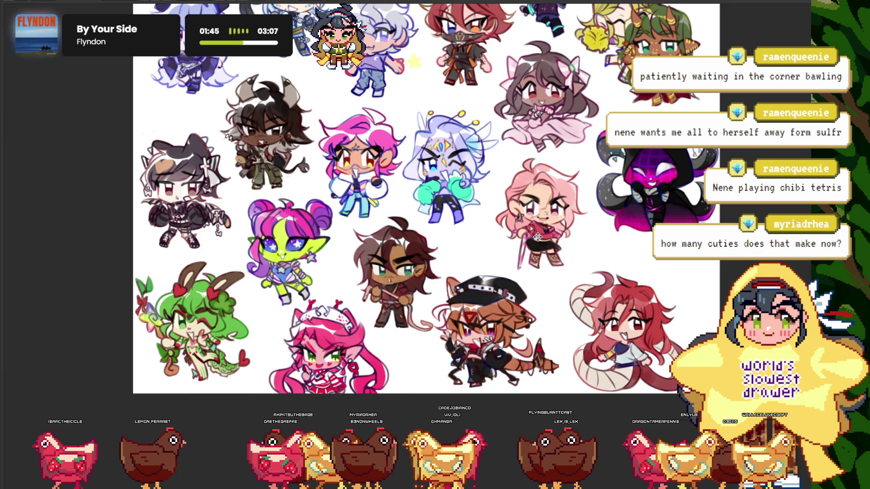
pyautogui.moveTo(539, 238)
pyautogui.mouseDown()
pyautogui.moveTo(529, 247)
pyautogui.moveTo(521, 240)
pyautogui.moveTo(542, 246)
pyautogui.mouseUp()
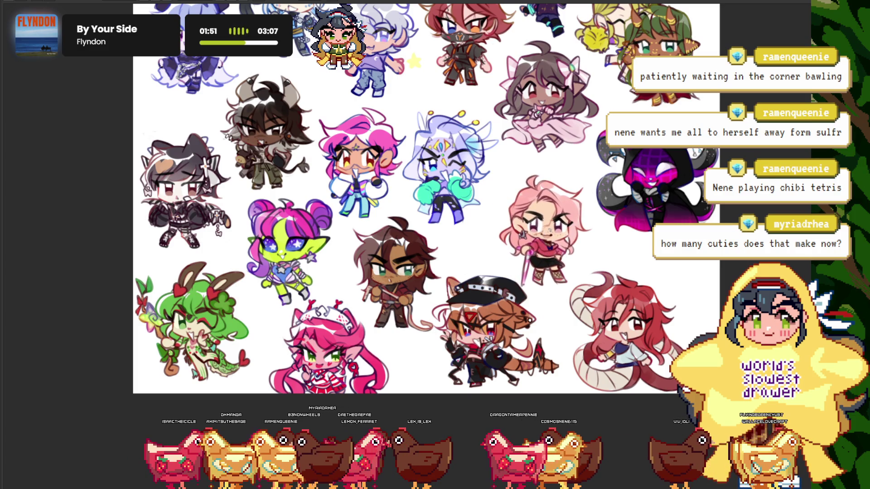
pyautogui.scroll(2, 529, 232)
pyautogui.moveTo(529, 233); pyautogui.dragTo(543, 231)
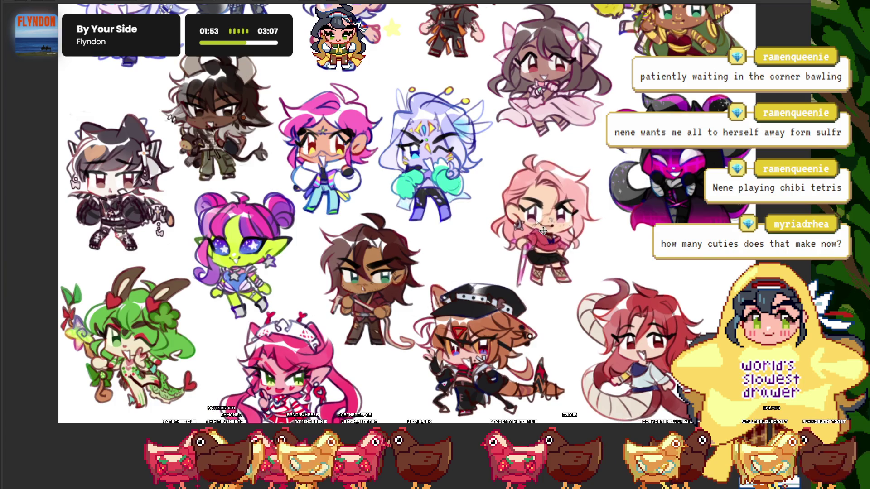
pyautogui.scroll(-3, 667, 268)
pyautogui.scroll(3, 373, 115)
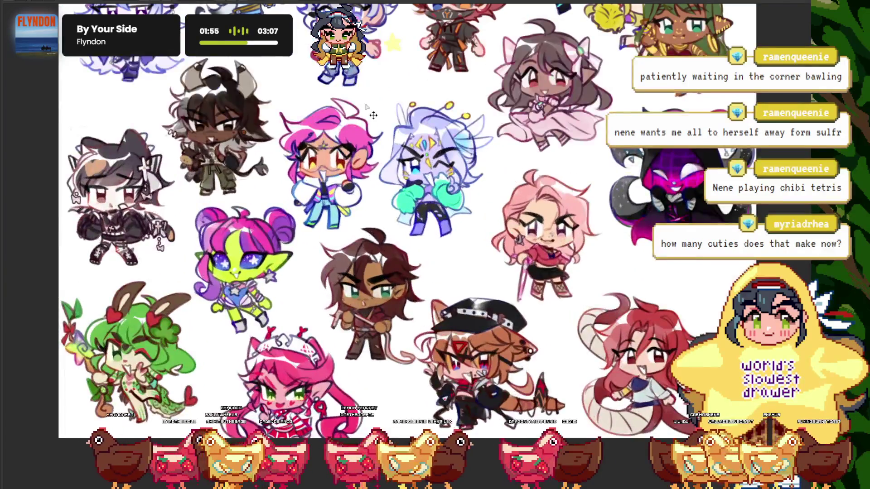
pyautogui.scroll(2, 388, 81)
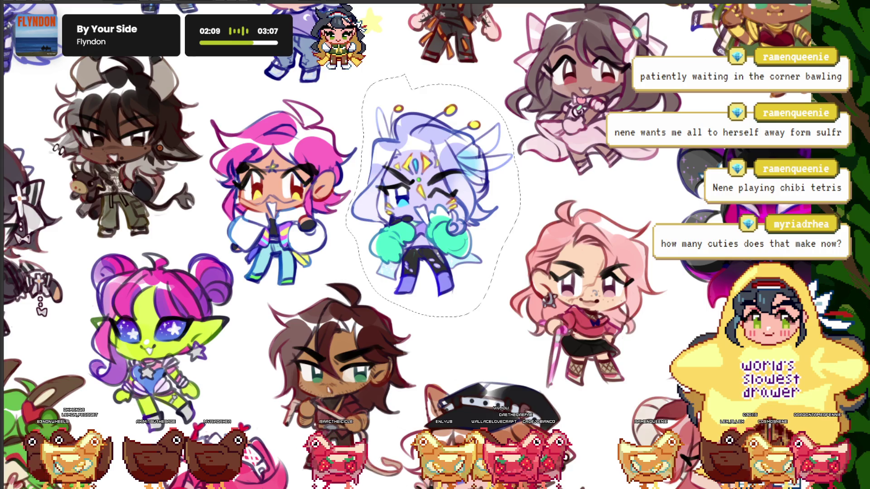
# Scroll the view of the canvas holding the faint blue guideline sketch
pyautogui.scroll(-2, 476, 285)
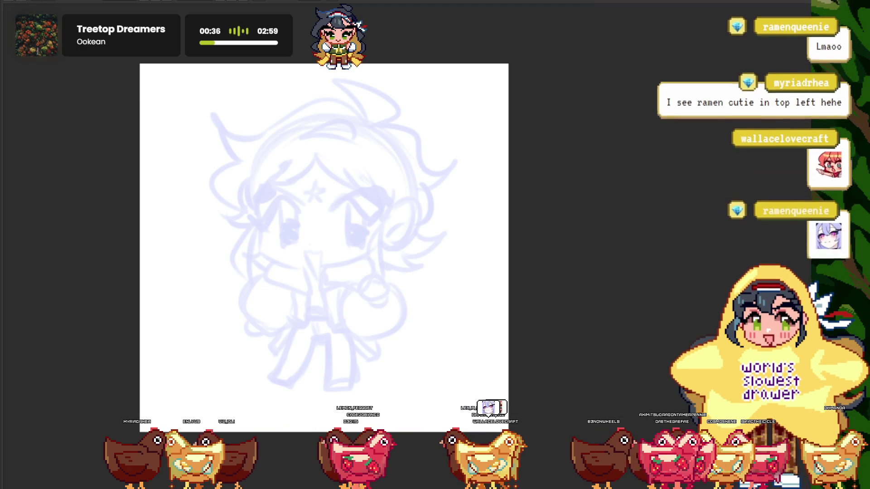
# Undo the last stroke and zoom in on the chibi's head sketch
pyautogui.scroll(-3, 543, 242)
pyautogui.scroll(3, 480, 248)
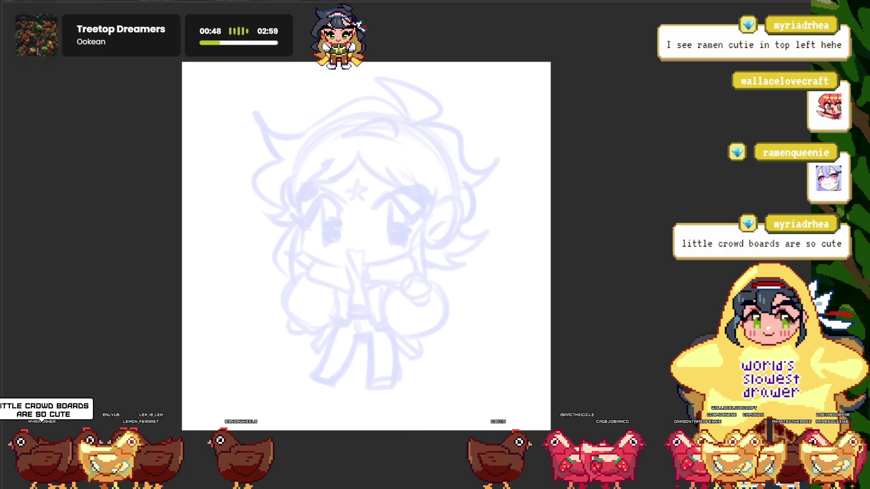
pyautogui.hotkey('ctrl', 'z')
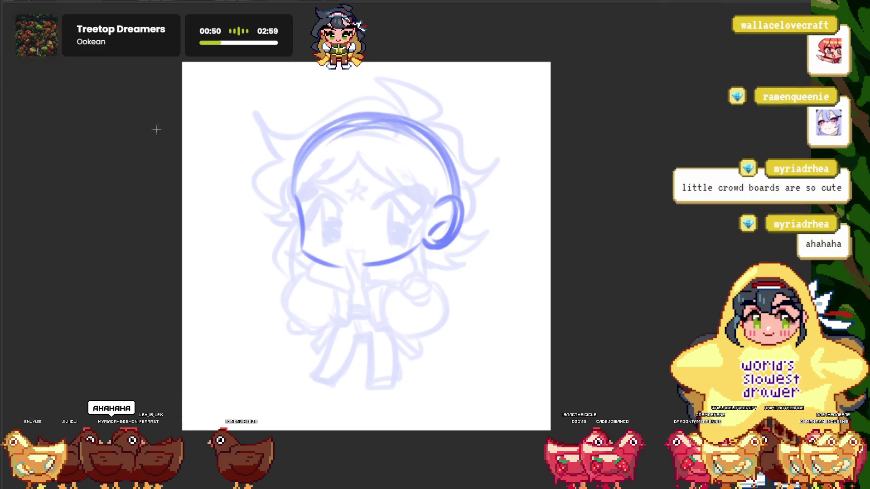
pyautogui.hotkey('ctrl', '=')
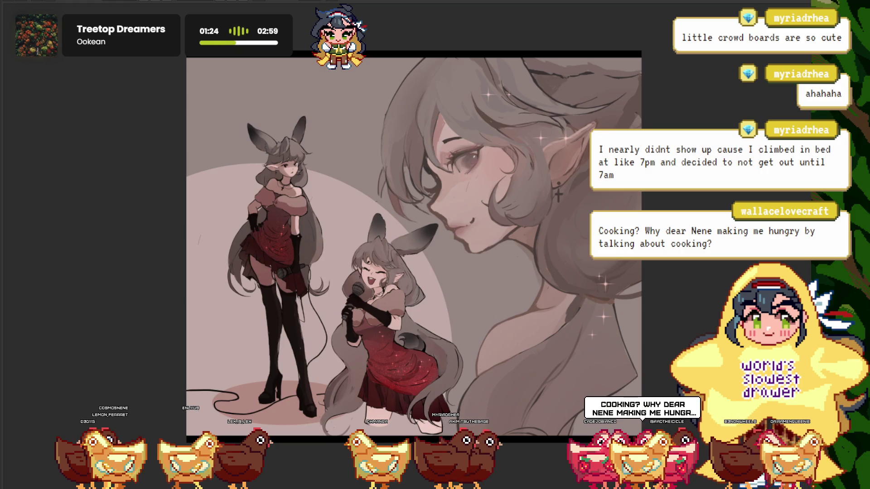
# Take the bunny-girl reference out of full-screen and place it on the right
pyautogui.press('Escape')
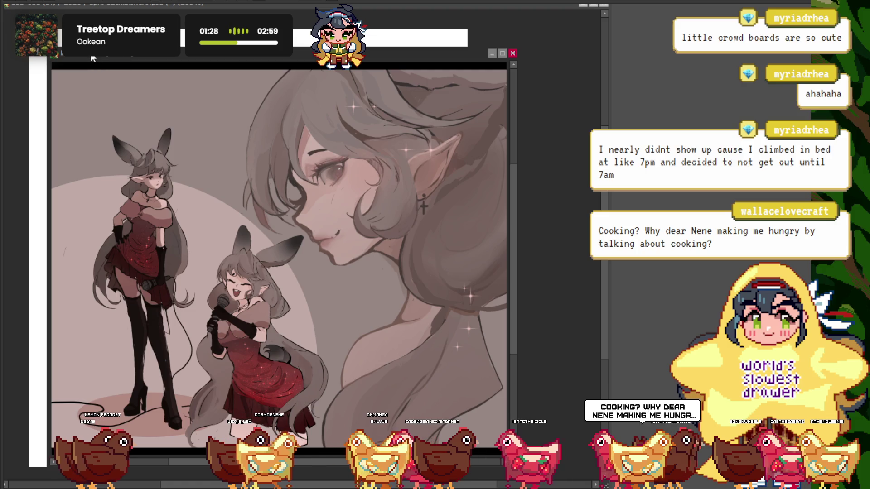
pyautogui.moveTo(92, 55); pyautogui.dragTo(589, 25)
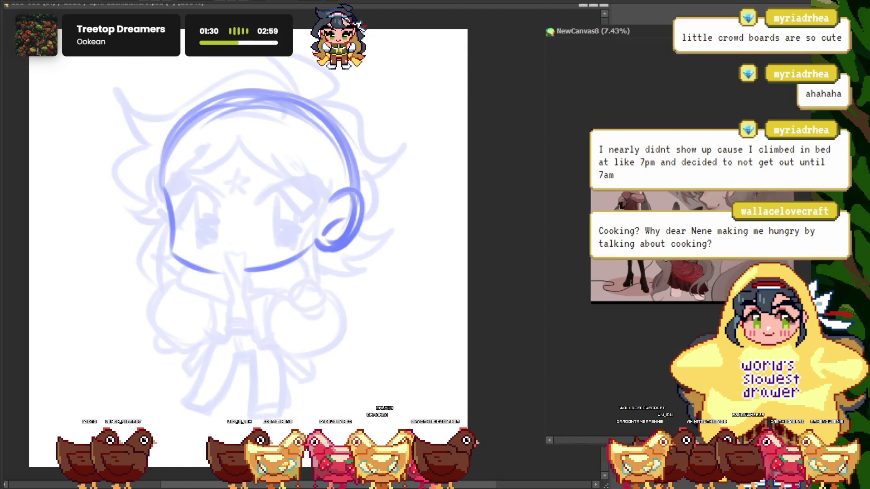
pyautogui.scroll(3, 620, 206)
# Bring the sketch canvas forward and pan it up and right beside the reference
pyautogui.click(522, 283)
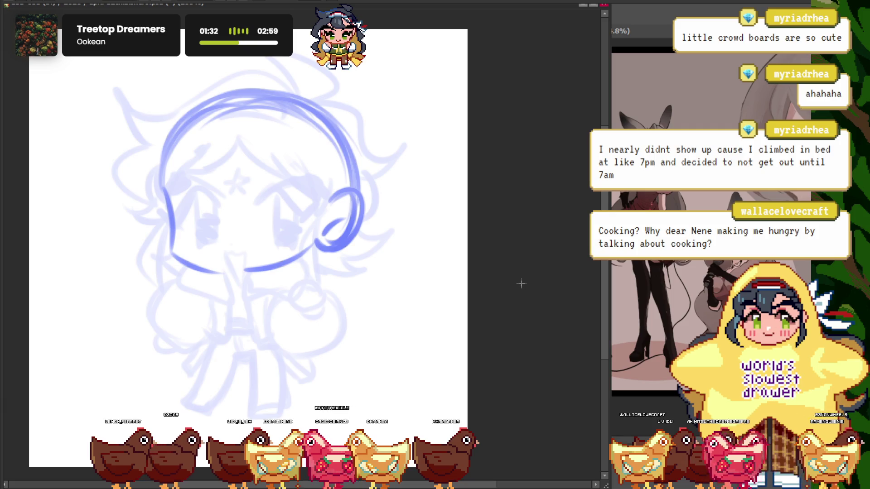
pyautogui.moveTo(165, 154); pyautogui.dragTo(224, 134)
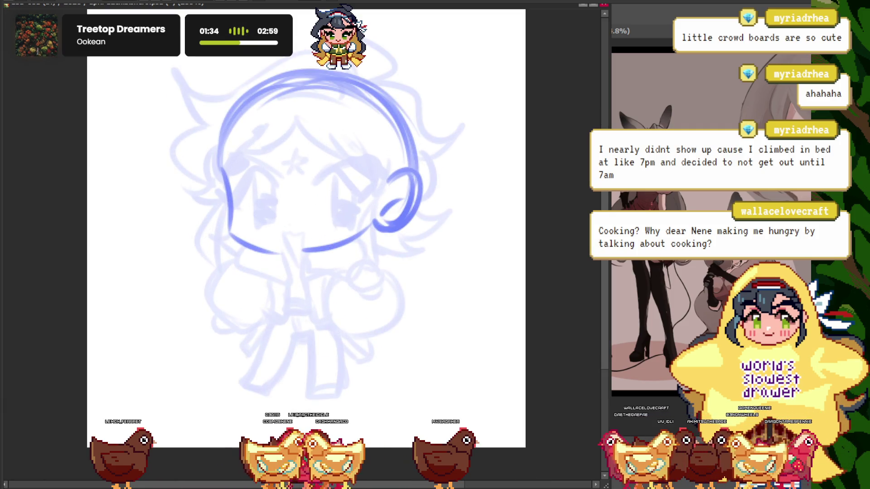
pyautogui.scroll(-2, 281, 161)
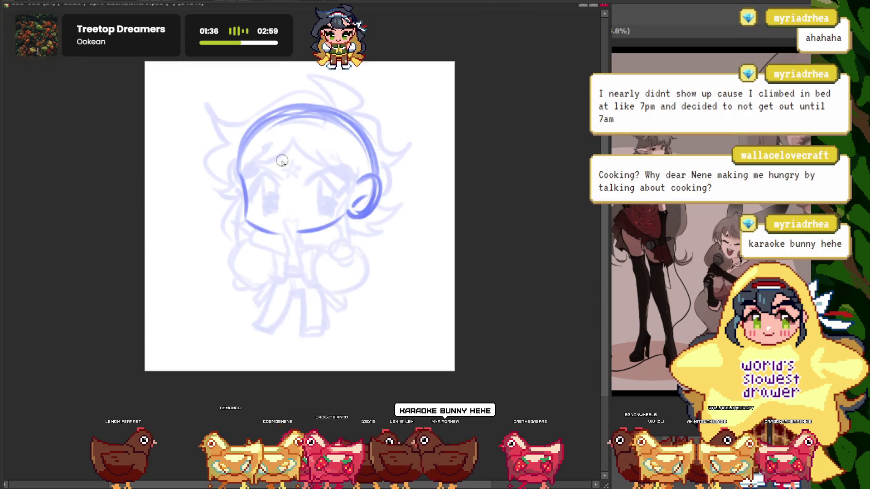
pyautogui.scroll(2, 281, 161)
pyautogui.scroll(2, 278, 189)
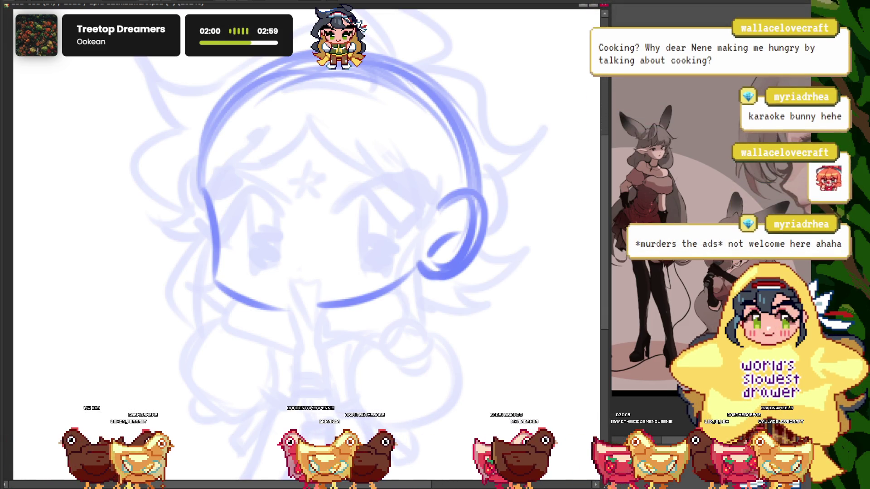
pyautogui.scroll(1, 258, 179)
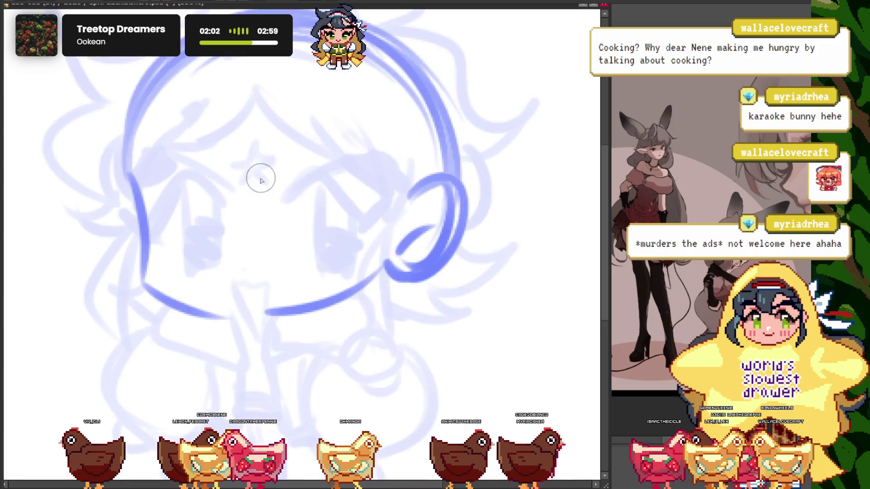
pyautogui.scroll(1, 188, 209)
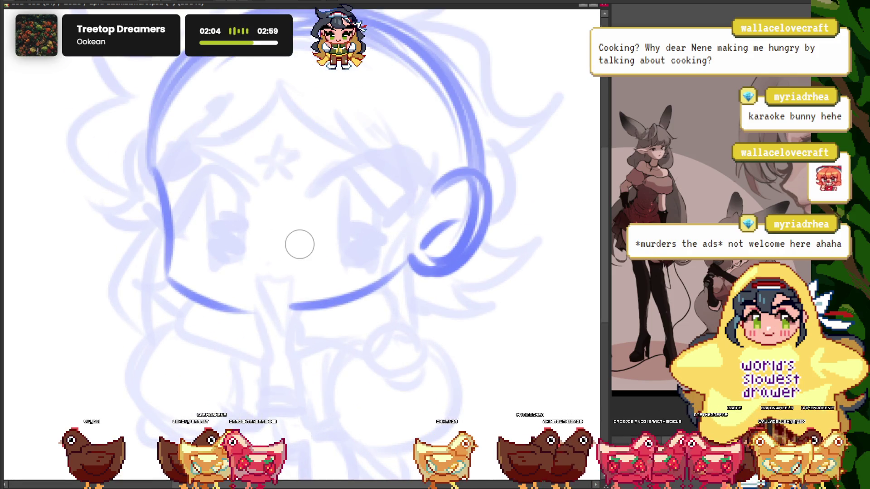
pyautogui.scroll(1, 221, 206)
# Draw the open eye in dark red: upper lash line, outline and pupil
pyautogui.moveTo(64, 238); pyautogui.dragTo(250, 204)
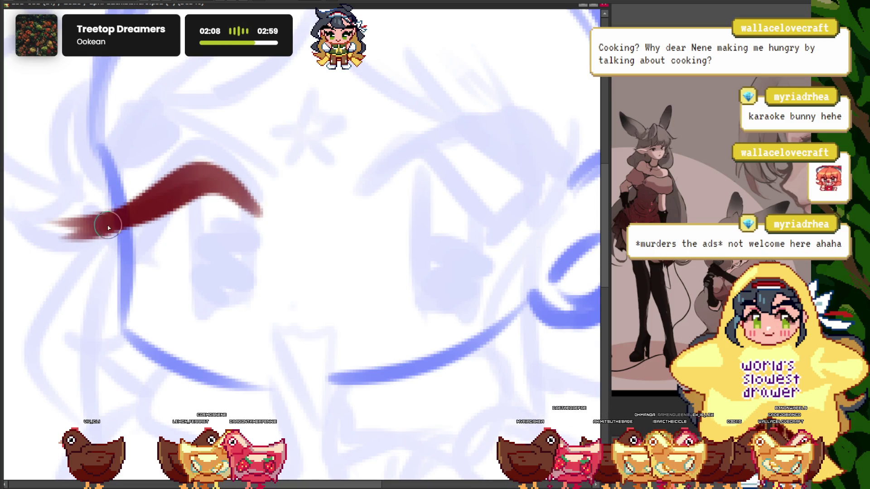
pyautogui.hotkey('ctrl', 'z')
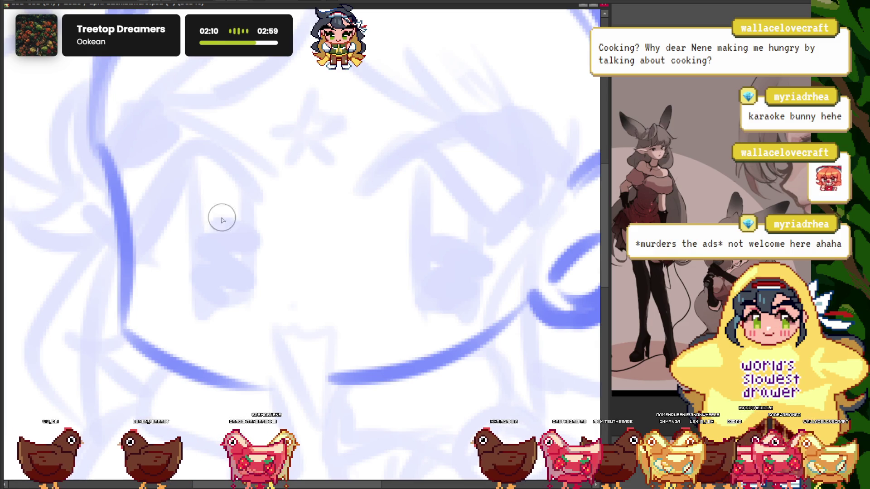
pyautogui.moveTo(378, 261)
pyautogui.mouseDown()
pyautogui.moveTo(408, 237)
pyautogui.moveTo(360, 258)
pyautogui.moveTo(482, 286)
pyautogui.moveTo(389, 237)
pyautogui.mouseUp()
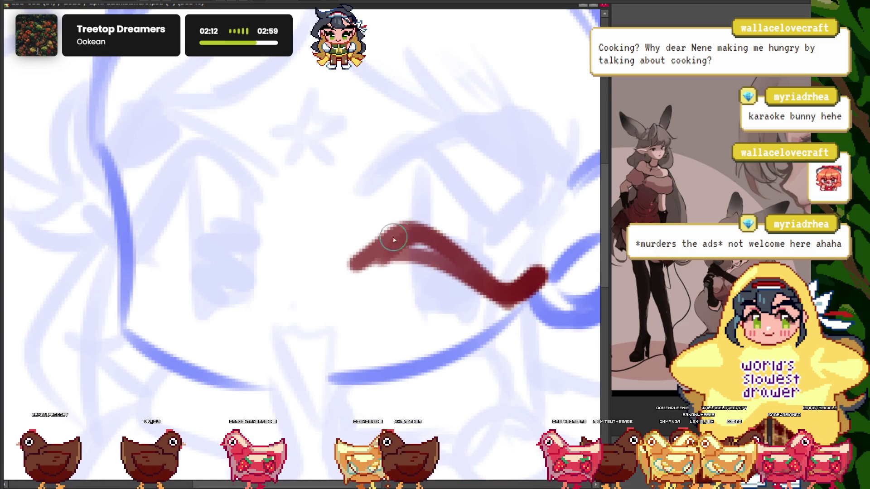
pyautogui.moveTo(252, 218)
pyautogui.mouseDown()
pyautogui.moveTo(185, 165)
pyautogui.moveTo(53, 184)
pyautogui.mouseUp()
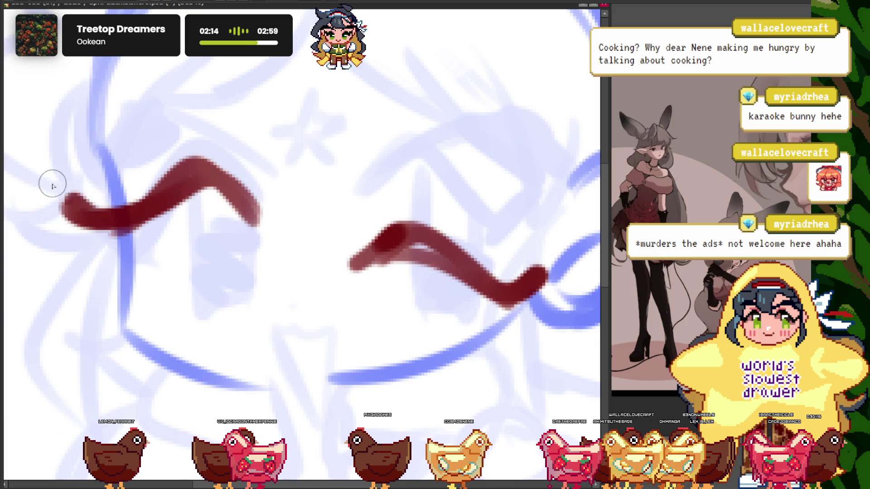
pyautogui.moveTo(248, 222); pyautogui.dragTo(247, 294)
pyautogui.moveTo(188, 200); pyautogui.dragTo(225, 307)
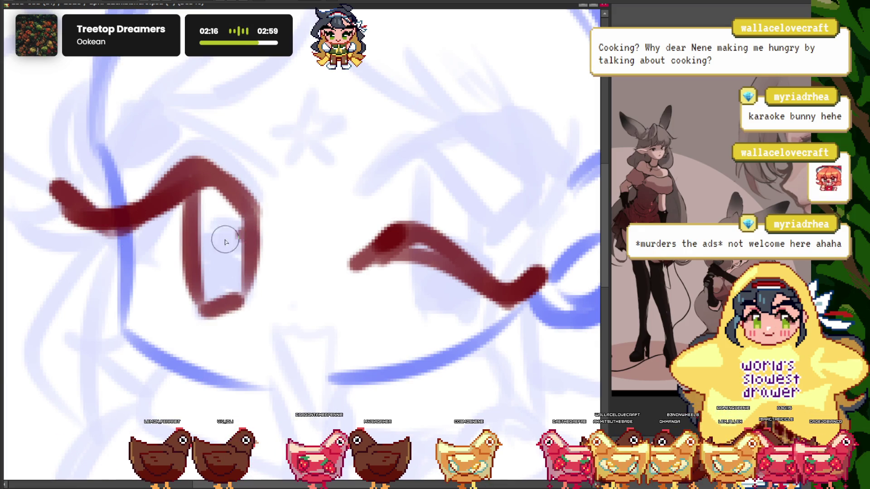
pyautogui.moveTo(190, 260); pyautogui.dragTo(226, 273)
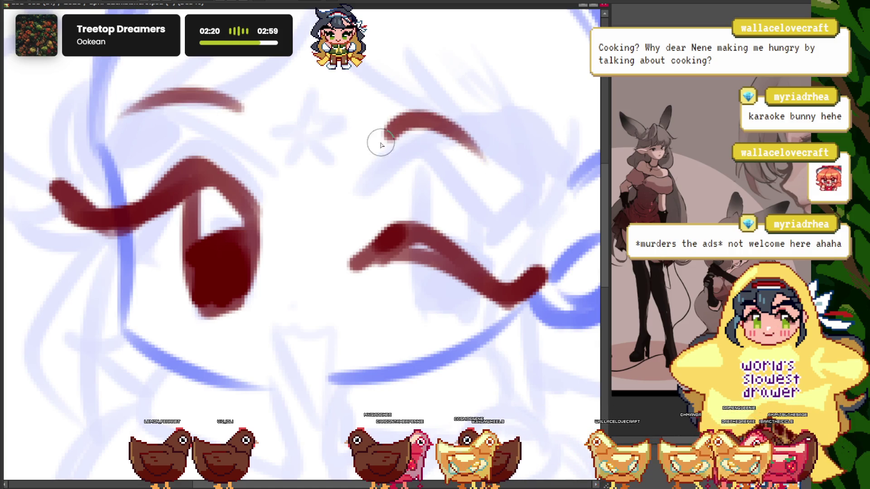
# Try an open mouth below the eyes, undo it, and reframe the face
pyautogui.scroll(-3, 286, 249)
pyautogui.hotkey('ctrl', '+')
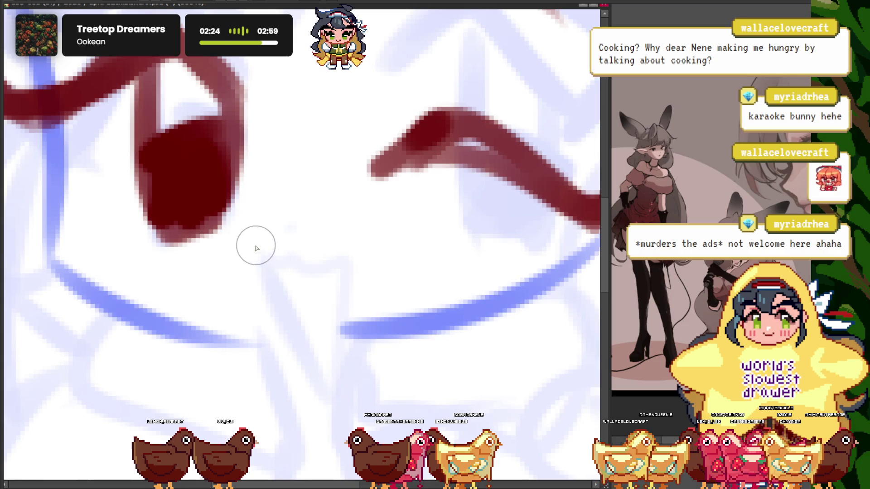
pyautogui.moveTo(256, 248)
pyautogui.mouseDown()
pyautogui.moveTo(340, 281)
pyautogui.moveTo(260, 254)
pyautogui.moveTo(346, 252)
pyautogui.moveTo(264, 240)
pyautogui.mouseUp()
pyautogui.hotkey('ctrl', 'z')
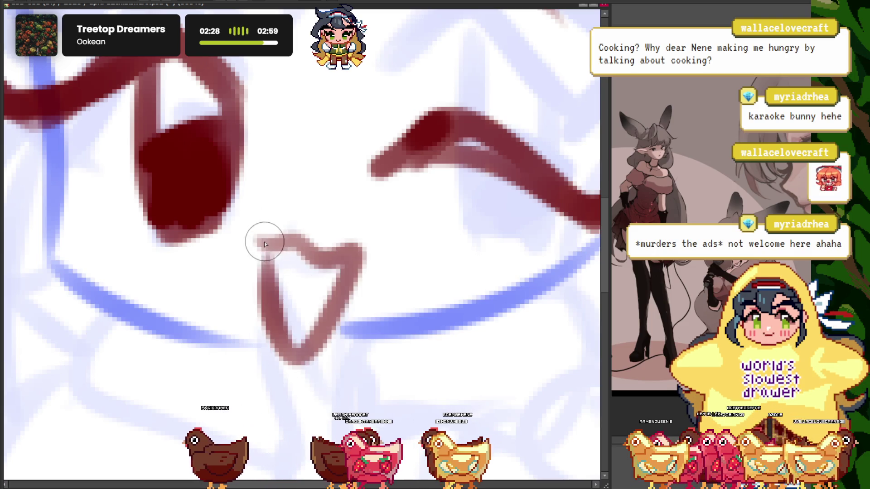
pyautogui.hotkey('ctrl', '-')
pyautogui.hotkey('ctrl', '-')
pyautogui.hotkey('ctrl', '-')
pyautogui.hotkey('ctrl', '+')
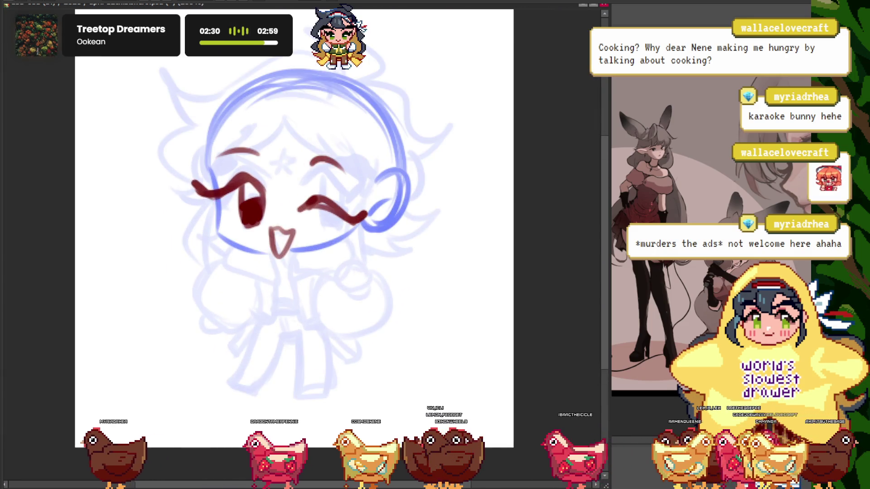
# Draw a red hair strand from the head down to the star
pyautogui.hotkey('ctrl', '-')
pyautogui.hotkey('ctrl', '-')
pyautogui.hotkey('ctrl', '+')
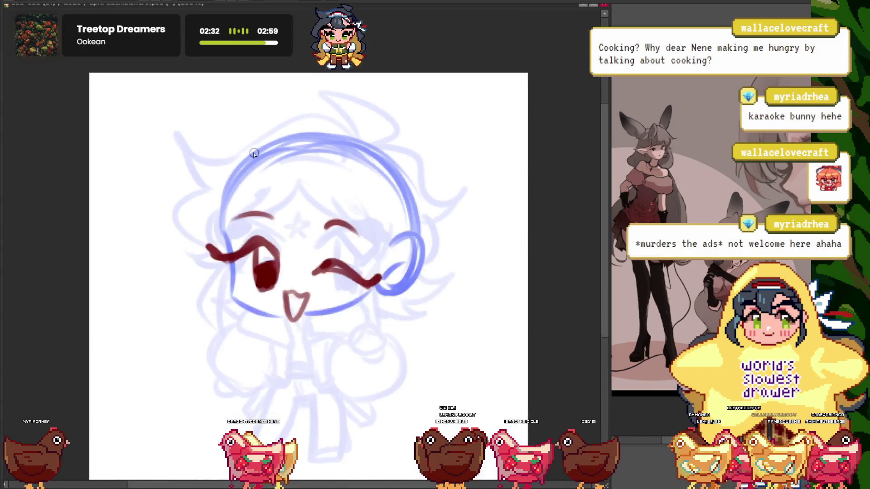
pyautogui.hotkey('ctrl', '+')
pyautogui.hotkey('ctrl', '+')
pyautogui.moveTo(344, 128); pyautogui.dragTo(315, 281)
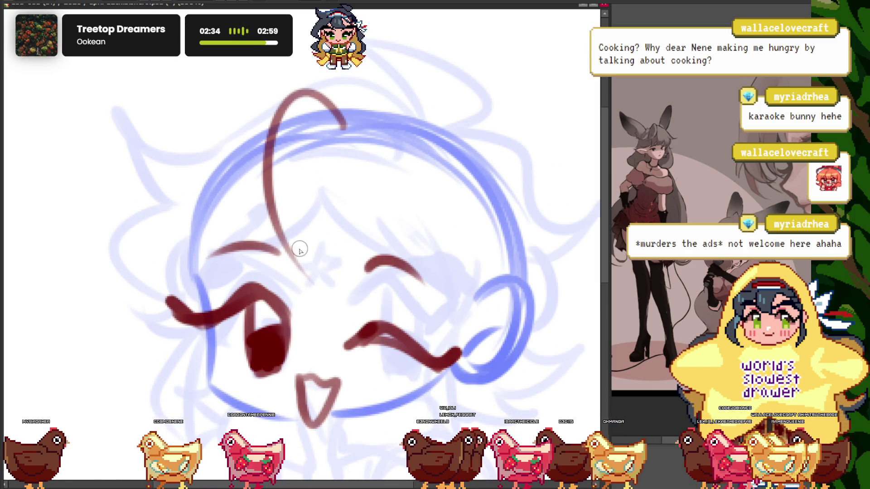
pyautogui.hotkey('ctrl', '-')
pyautogui.hotkey('ctrl', '-')
pyautogui.hotkey('ctrl', '+')
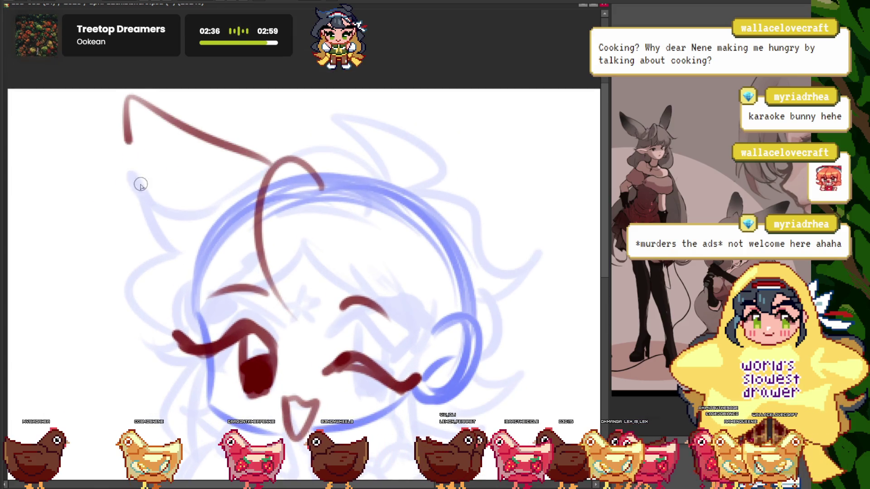
# Sketch the pointed right bunny ear in red, above and beside the face
pyautogui.moveTo(468, 236); pyautogui.dragTo(405, 91)
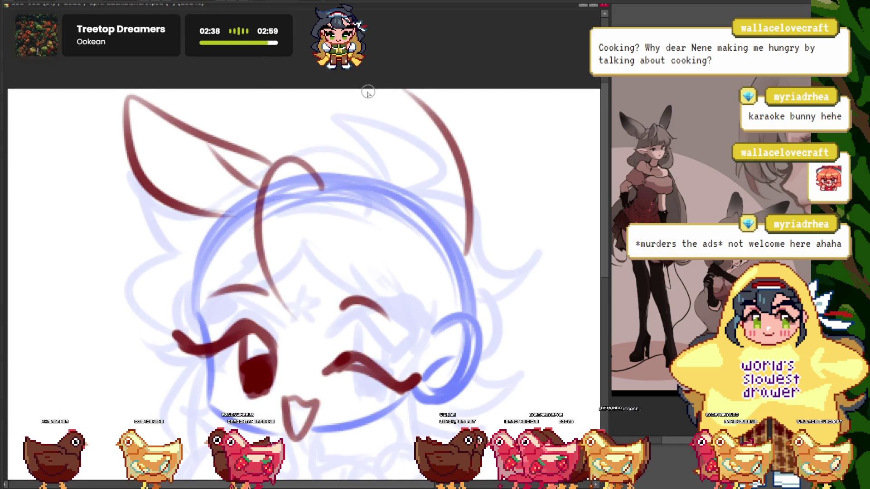
pyautogui.hotkey('ctrl', '-')
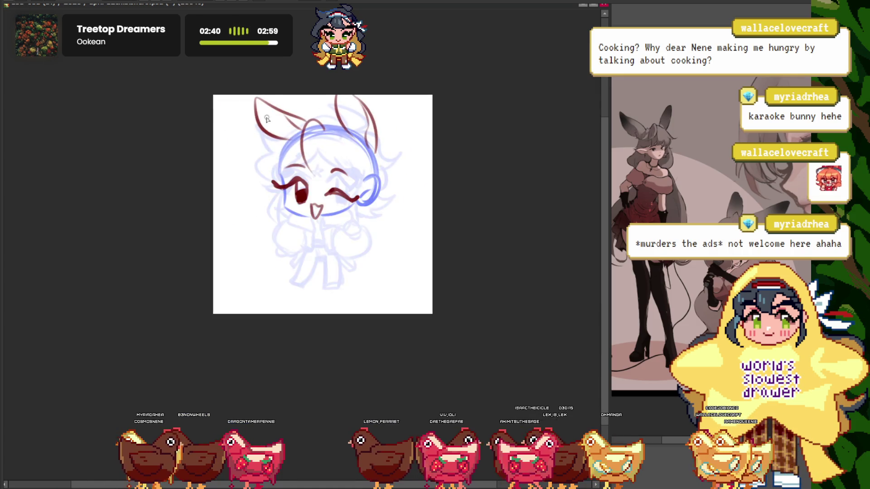
pyautogui.hotkey('ctrl', '+')
pyautogui.hotkey('ctrl', '+')
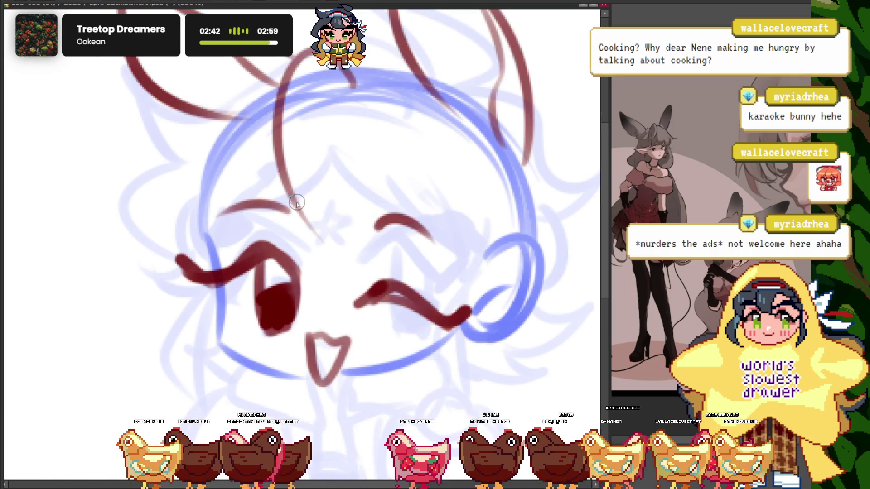
pyautogui.hotkey('ctrl', '-')
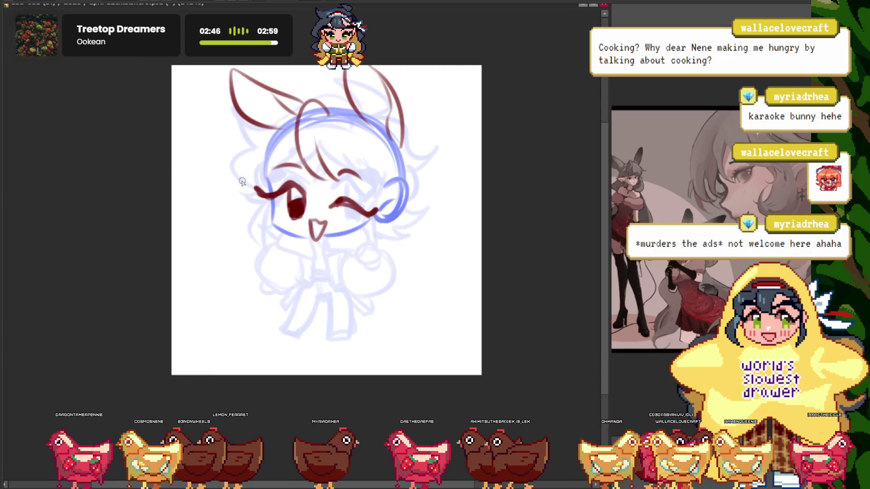
pyautogui.hotkey('ctrl', '+')
pyautogui.moveTo(411, 151)
pyautogui.mouseDown()
pyautogui.moveTo(468, 178)
pyautogui.moveTo(379, 231)
pyautogui.mouseUp()
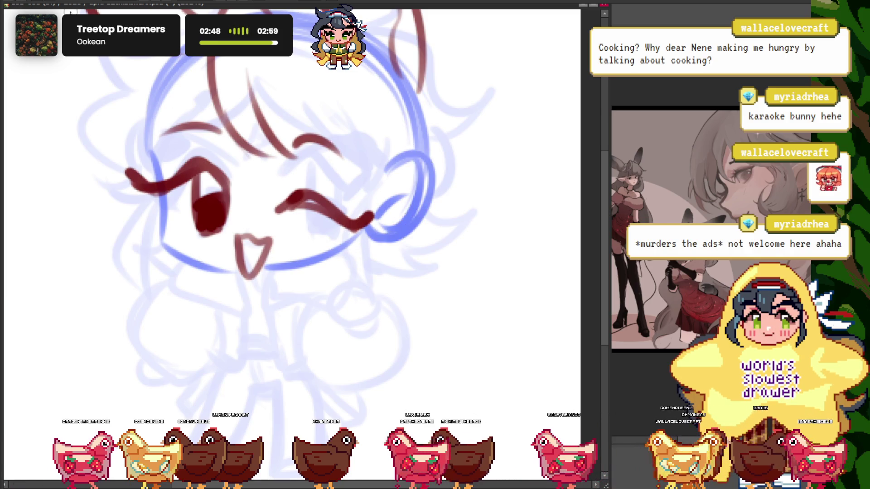
pyautogui.hotkey('ctrl', '+')
pyautogui.moveTo(414, 148); pyautogui.dragTo(494, 168)
pyautogui.moveTo(494, 168); pyautogui.dragTo(360, 253)
pyautogui.hotkey('ctrl', '-')
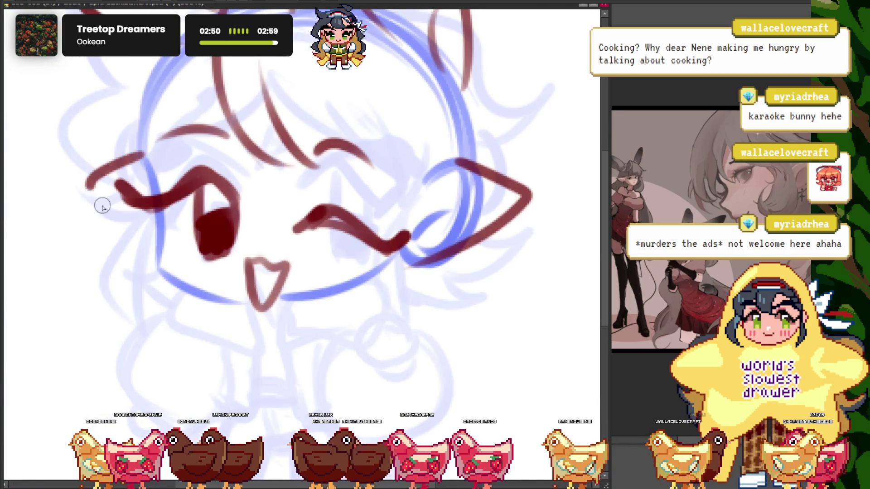
# Draw the lower edge of the pointed left ear
pyautogui.moveTo(103, 207); pyautogui.dragTo(152, 247)
pyautogui.hotkey('ctrl', '-')
pyautogui.hotkey('ctrl', '+')
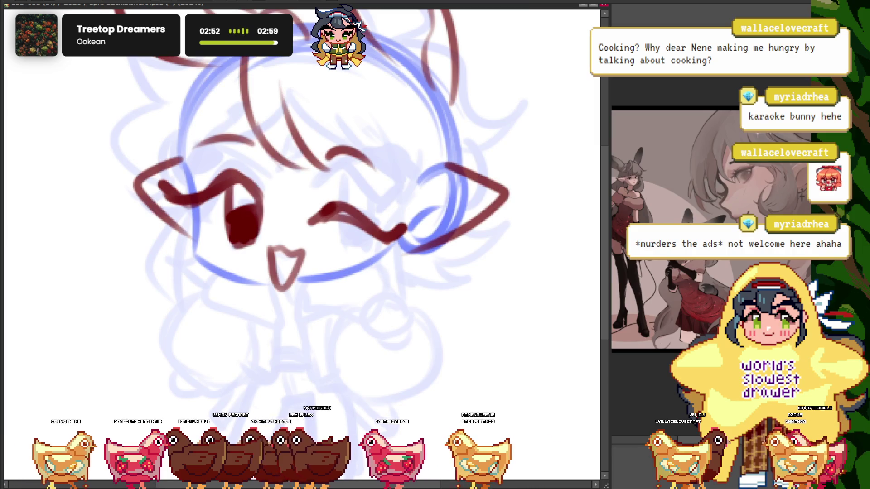
pyautogui.hotkey('ctrl', '-')
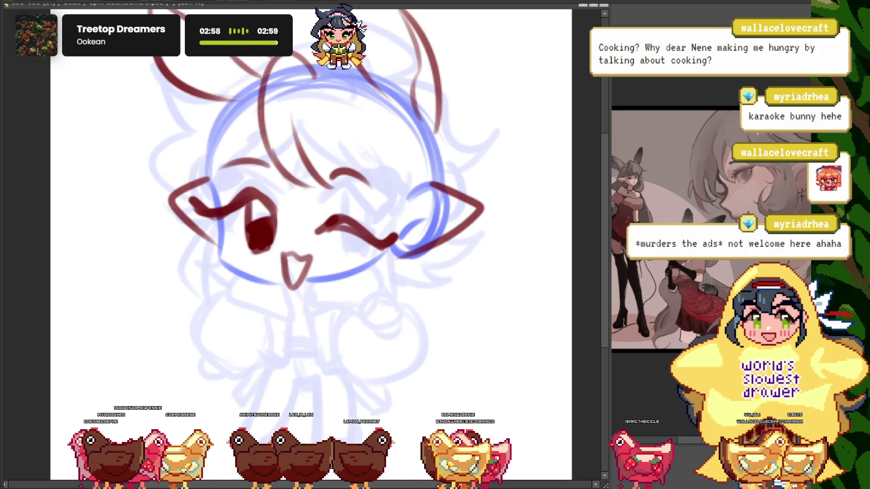
pyautogui.scroll(1, 269, 204)
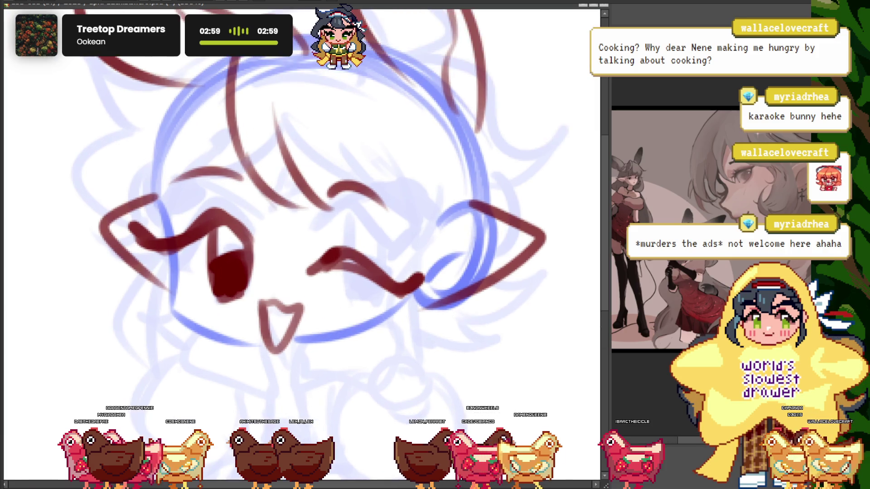
pyautogui.scroll(1, 269, 204)
pyautogui.scroll(1, 268, 204)
pyautogui.scroll(1, 268, 204)
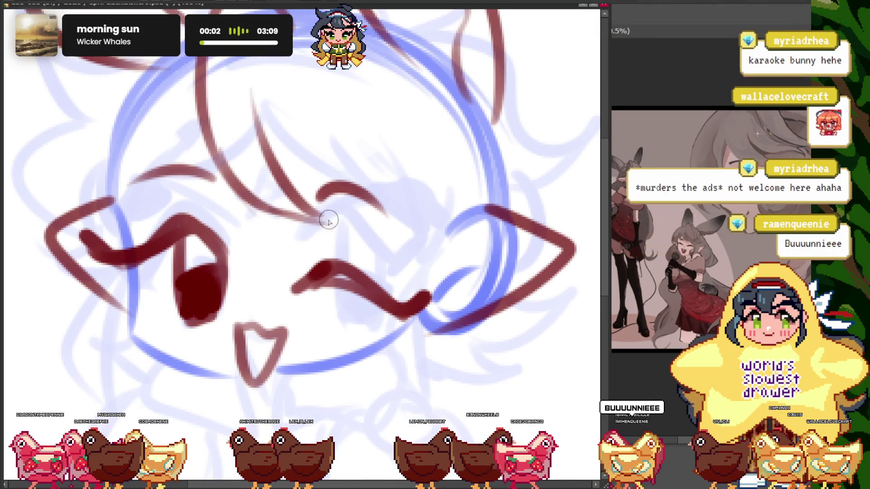
pyautogui.scroll(-1, 268, 204)
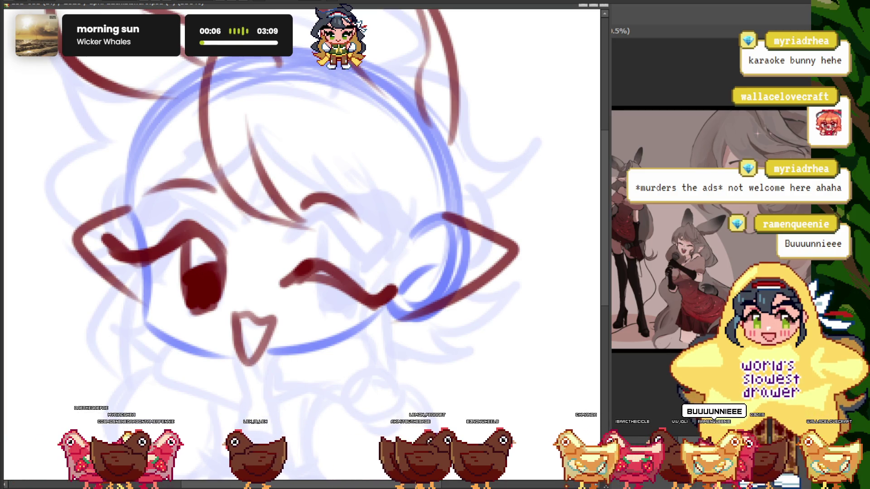
# Add a curved red stroke beside the winking eye
pyautogui.moveTo(386, 218); pyautogui.dragTo(389, 257)
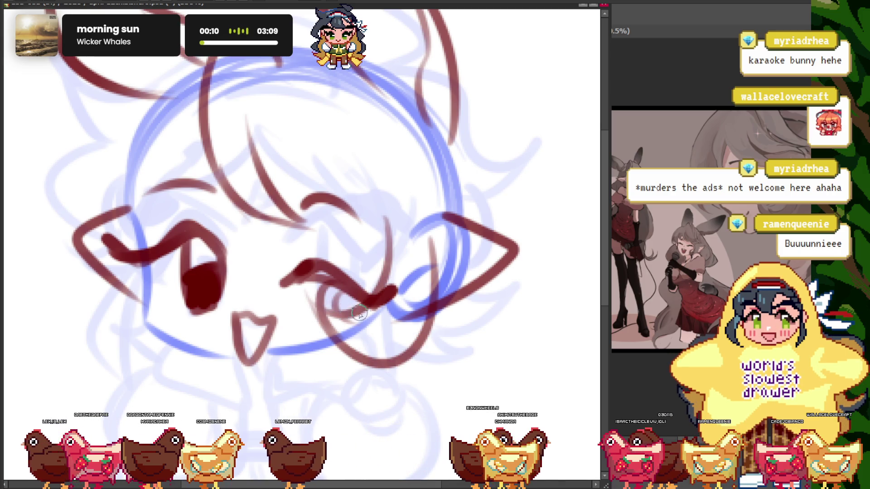
pyautogui.scroll(-3, 318, 293)
pyautogui.scroll(3, 164, 256)
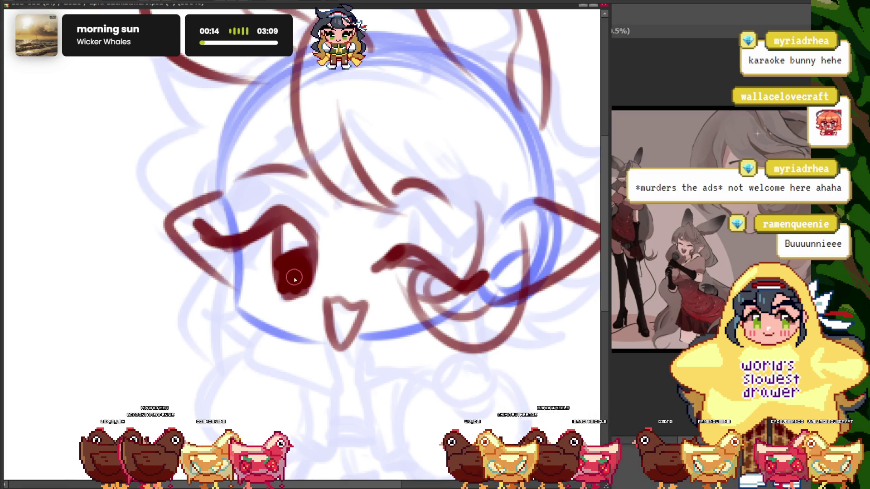
pyautogui.scroll(-3, 294, 278)
pyautogui.scroll(1, 359, 213)
pyautogui.scroll(1, 360, 213)
pyautogui.scroll(1, 397, 262)
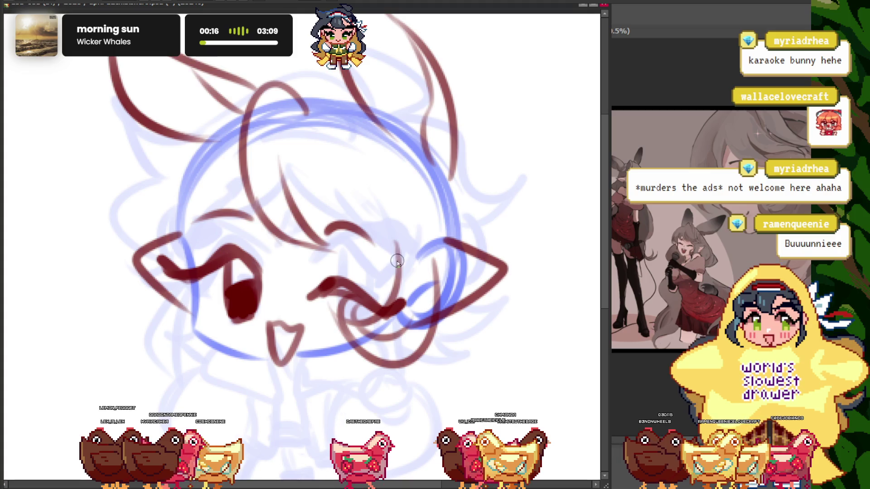
pyautogui.scroll(-2, 365, 189)
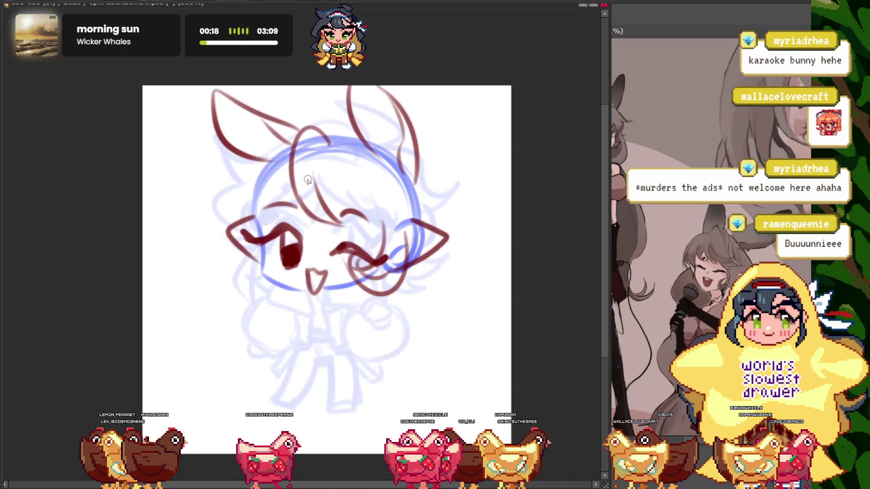
pyautogui.scroll(1, 308, 180)
pyautogui.scroll(2, 363, 259)
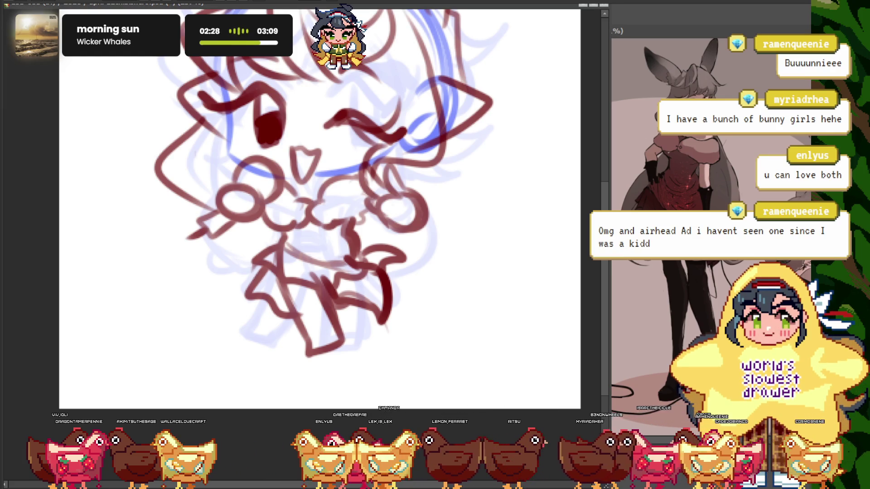
# Rough in a red body stroke over the blue guide
pyautogui.moveTo(317, 208); pyautogui.dragTo(296, 202)
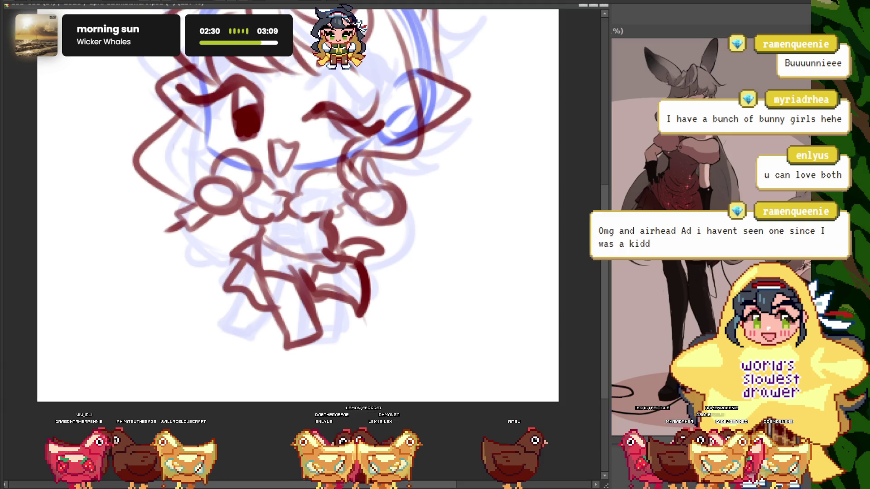
pyautogui.scroll(2, 417, 376)
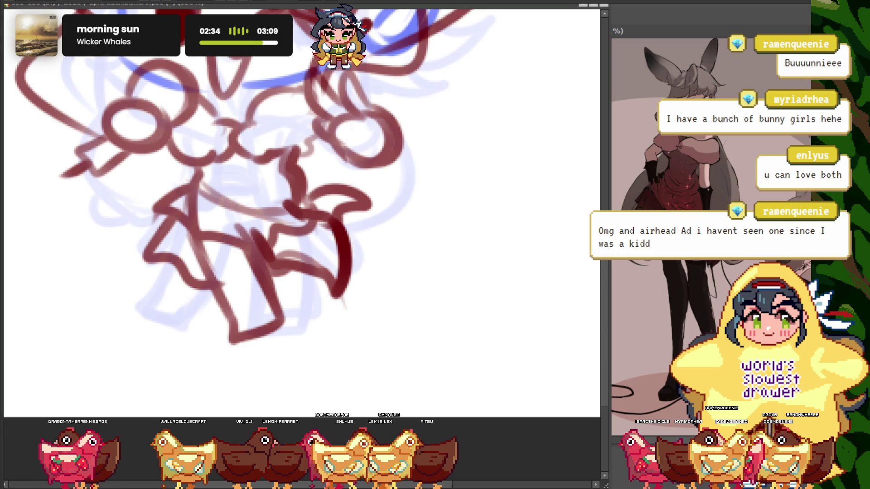
pyautogui.scroll(-2, 300, 252)
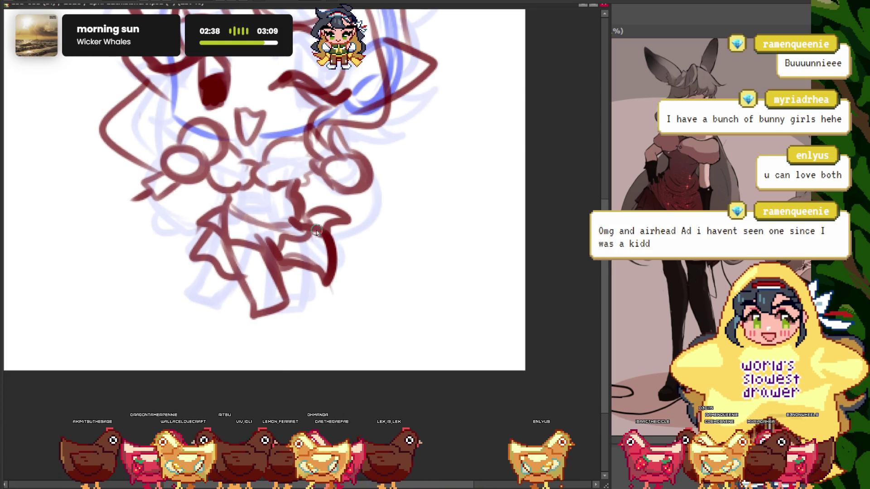
pyautogui.scroll(1, 254, 46)
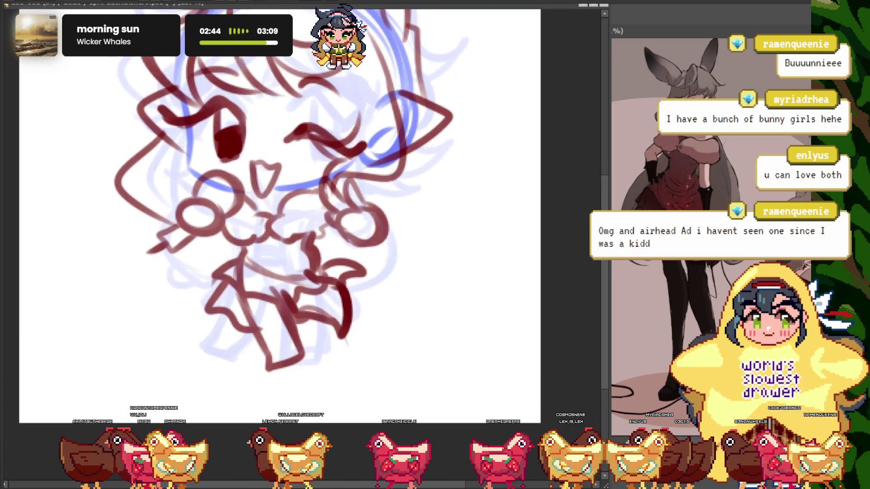
pyautogui.scroll(-2, 378, 175)
pyautogui.scroll(5, 378, 175)
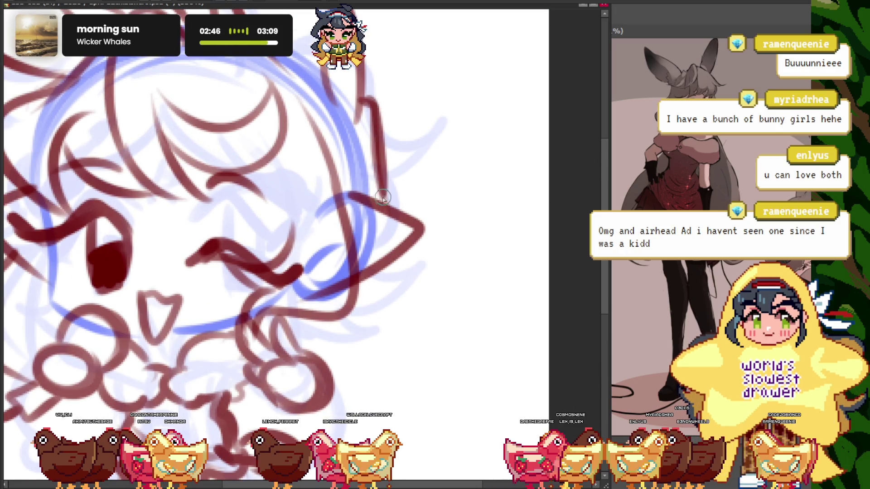
pyautogui.scroll(-2, 290, 243)
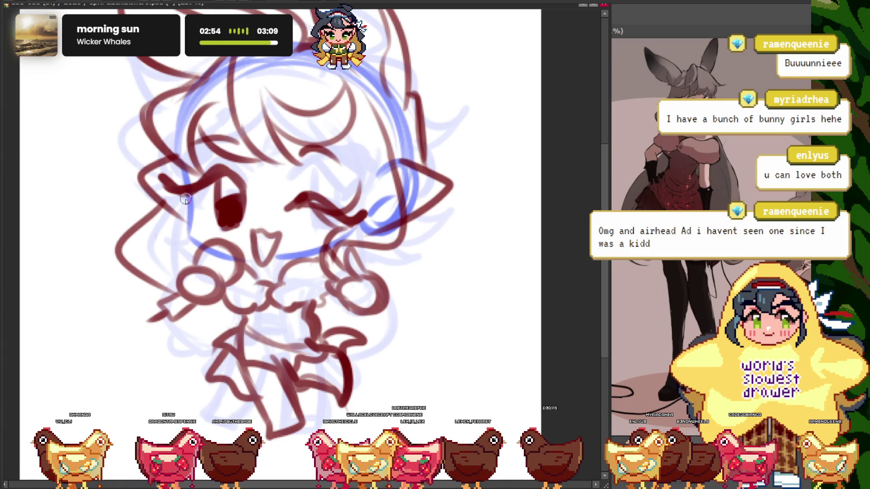
pyautogui.scroll(-5, 186, 201)
pyautogui.scroll(4, 267, 218)
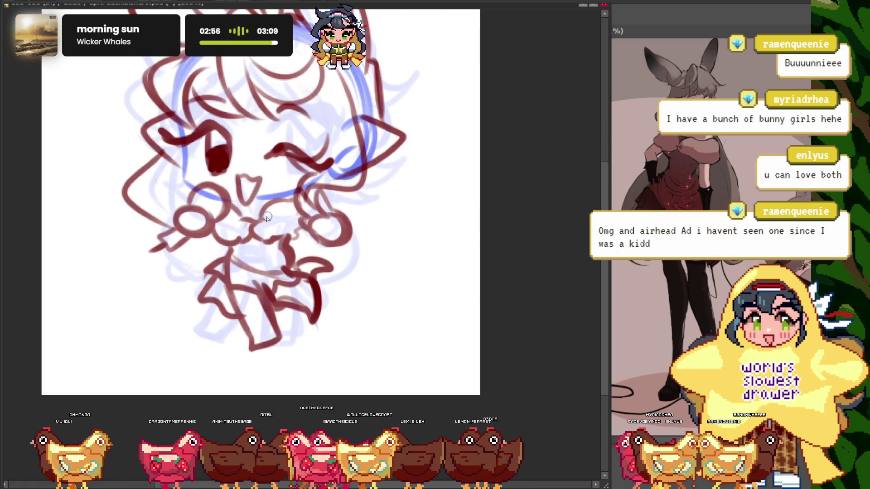
pyautogui.scroll(3, 321, 196)
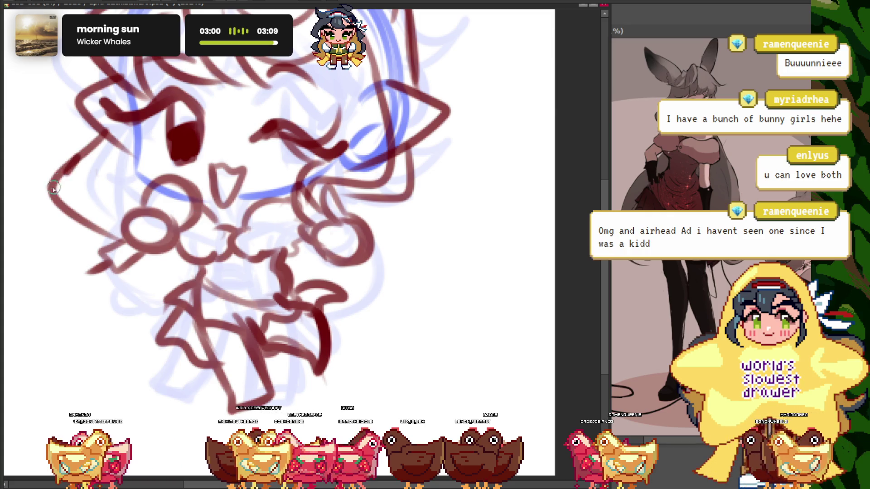
# Draw a long curved red hair strand sweeping out at the lower left
pyautogui.hotkey('ctrl', '-')
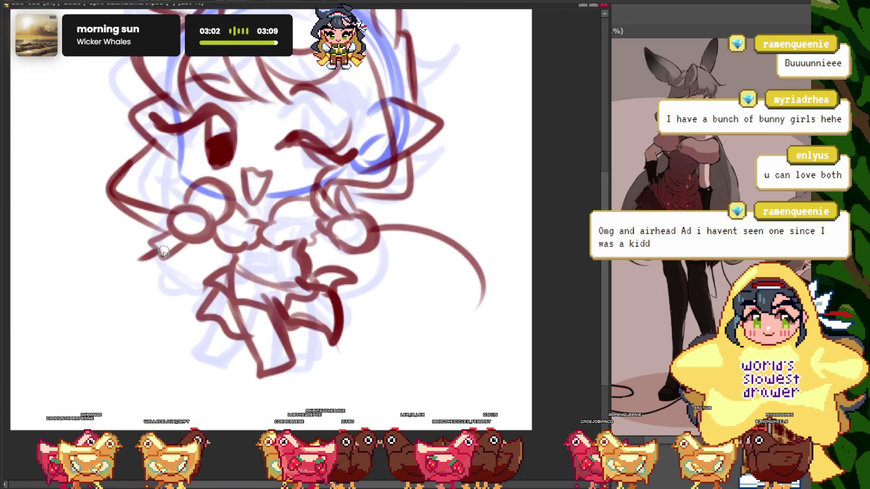
pyautogui.moveTo(150, 247); pyautogui.dragTo(177, 320)
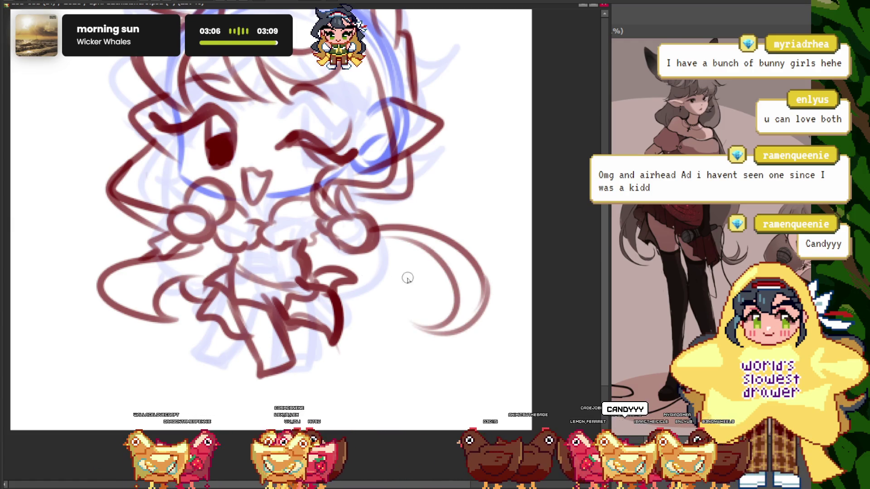
pyautogui.hotkey('ctrl', '-')
pyautogui.hotkey('ctrl', '+')
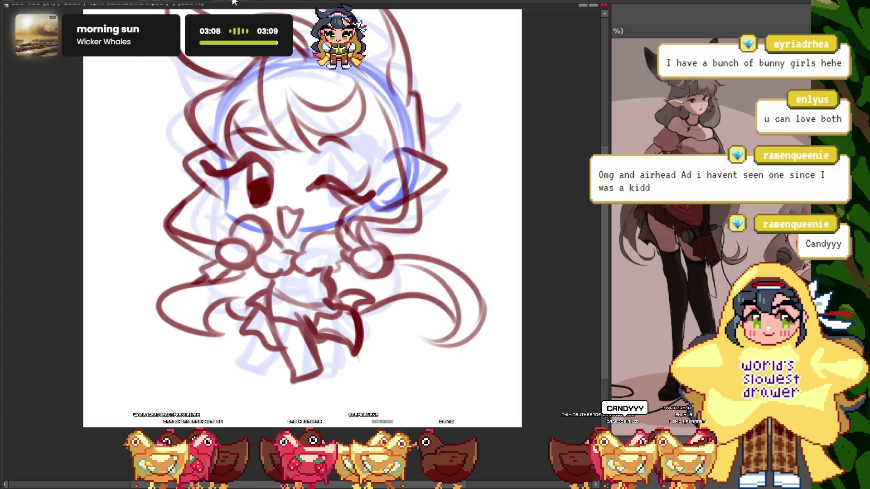
pyautogui.hotkey('ctrl', '-')
pyautogui.hotkey('ctrl', '-')
pyautogui.hotkey('ctrl', '+')
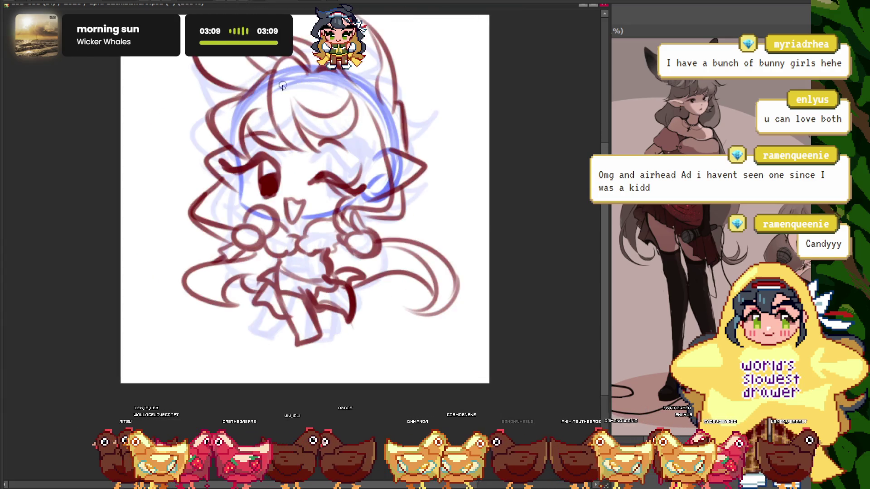
pyautogui.hotkey('ctrl', '-')
pyautogui.hotkey('ctrl', '+')
pyautogui.hotkey('ctrl', '+')
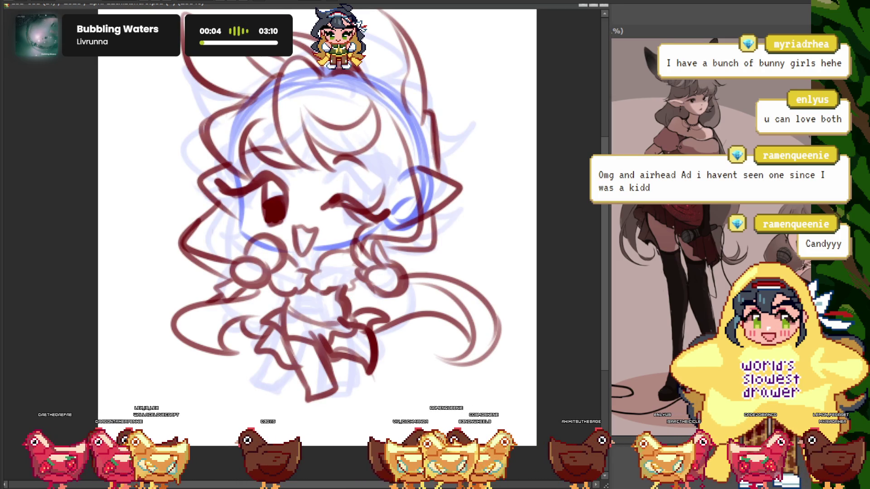
pyautogui.hotkey('ctrl', '-')
pyautogui.hotkey('ctrl', '+')
pyautogui.hotkey('ctrl', '+')
pyautogui.hotkey('ctrl', '-')
pyautogui.hotkey('ctrl', '-')
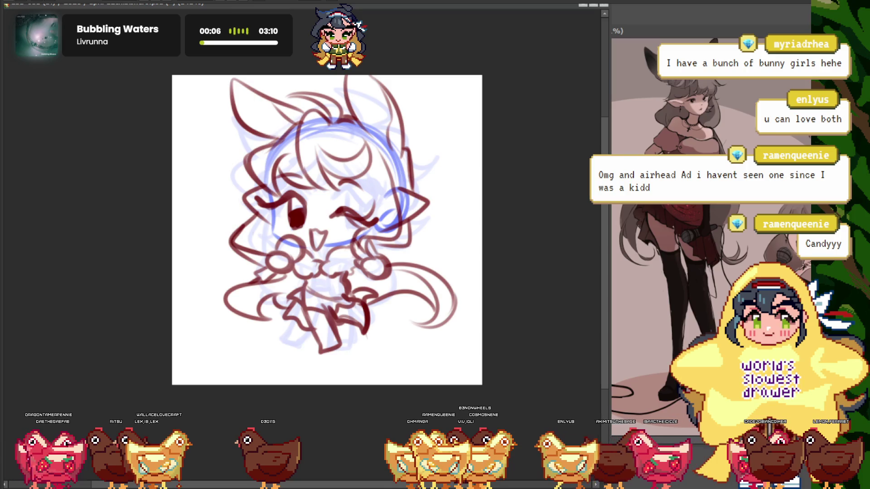
pyautogui.hotkey('ctrl', '-')
pyautogui.hotkey('ctrl', '-')
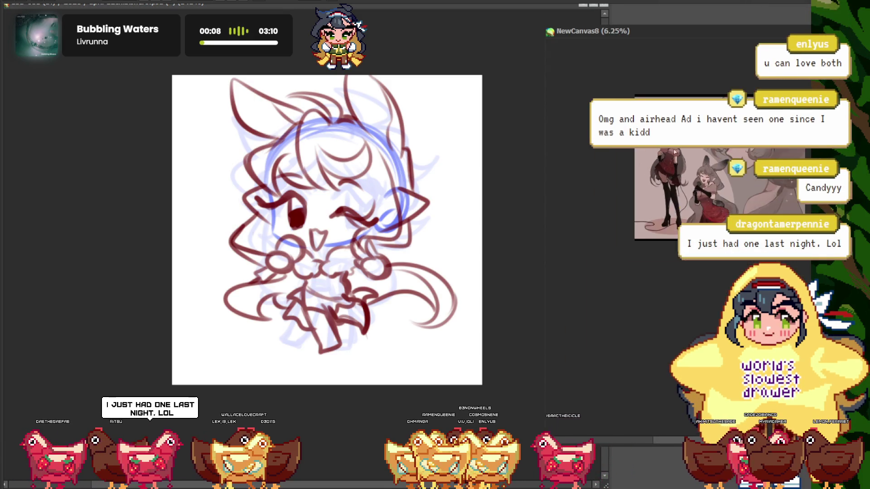
pyautogui.hotkey('ctrl', '+')
pyautogui.click(224, 125)
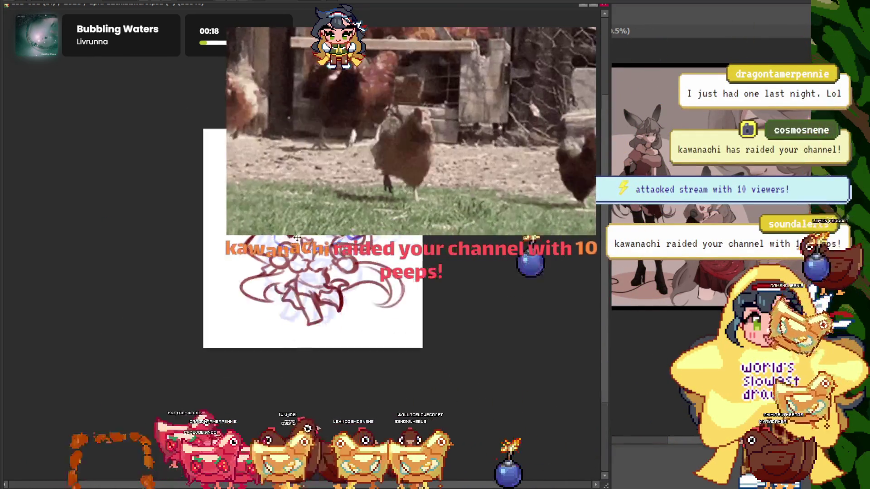
pyautogui.hotkey('ctrl', '+')
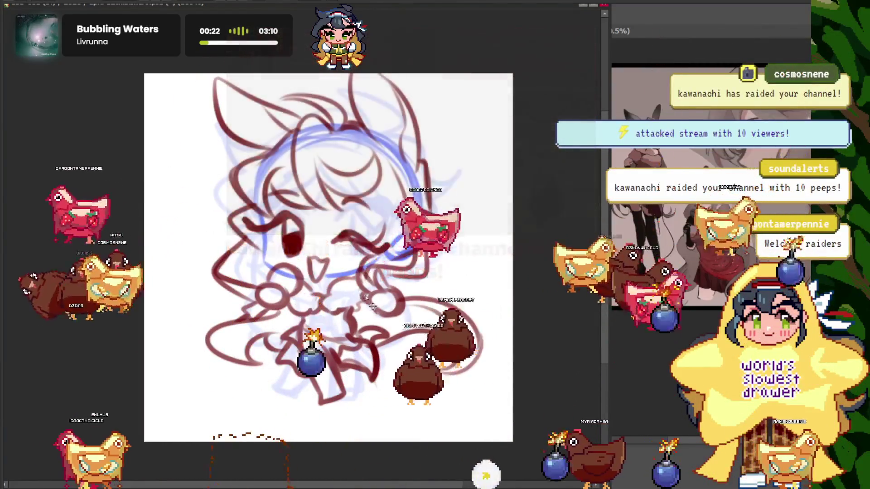
pyautogui.hotkey('ctrl', '-')
pyautogui.hotkey('ctrl', '+')
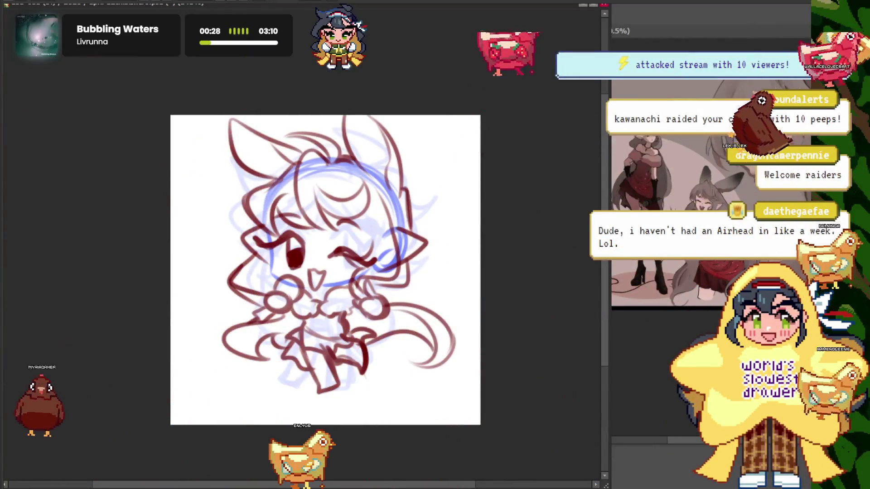
pyautogui.hotkey('ctrl', '+')
pyautogui.hotkey('ctrl', '+')
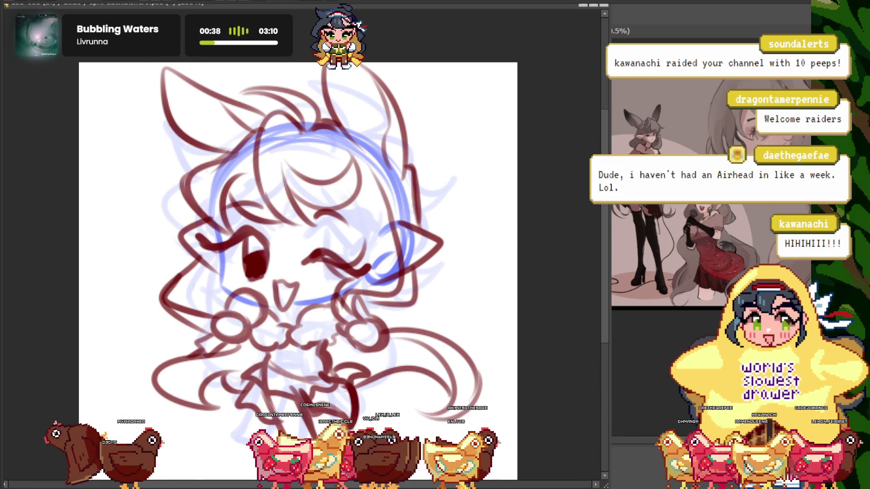
pyautogui.scroll(-2, 299, 272)
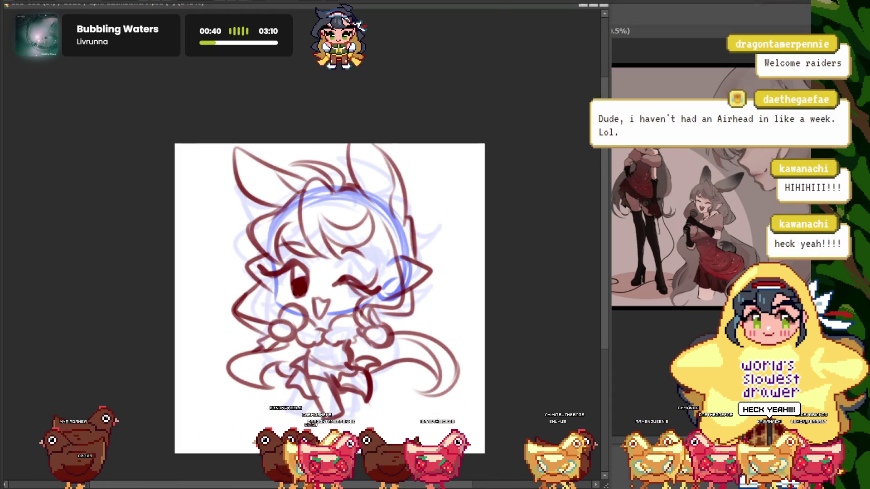
pyautogui.scroll(2, 299, 272)
pyautogui.scroll(-1, 301, 272)
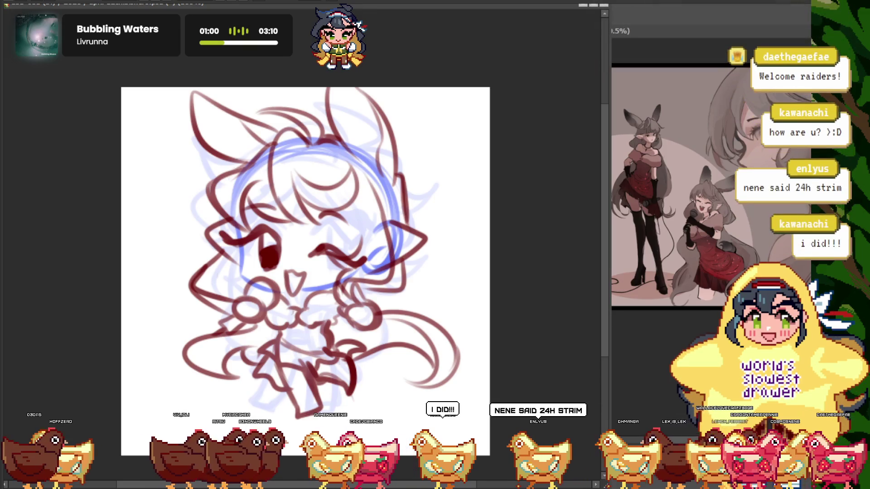
pyautogui.hotkey('ctrl', '-')
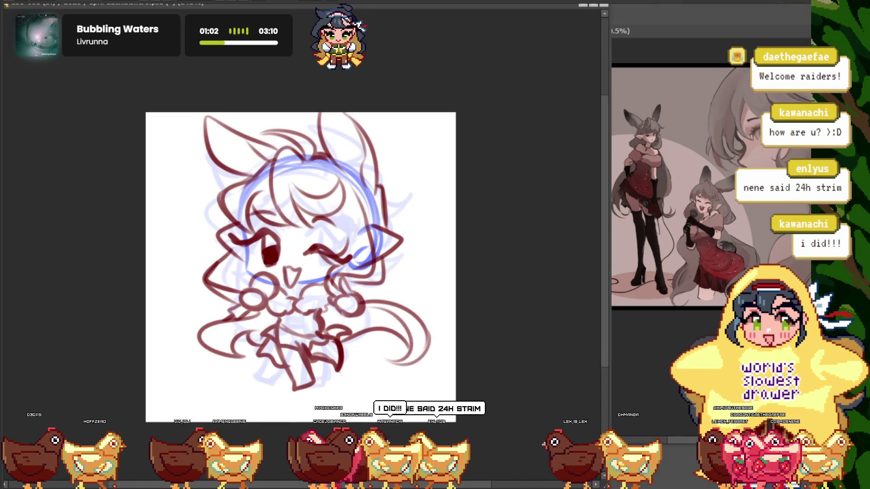
pyautogui.hotkey('ctrl', '+')
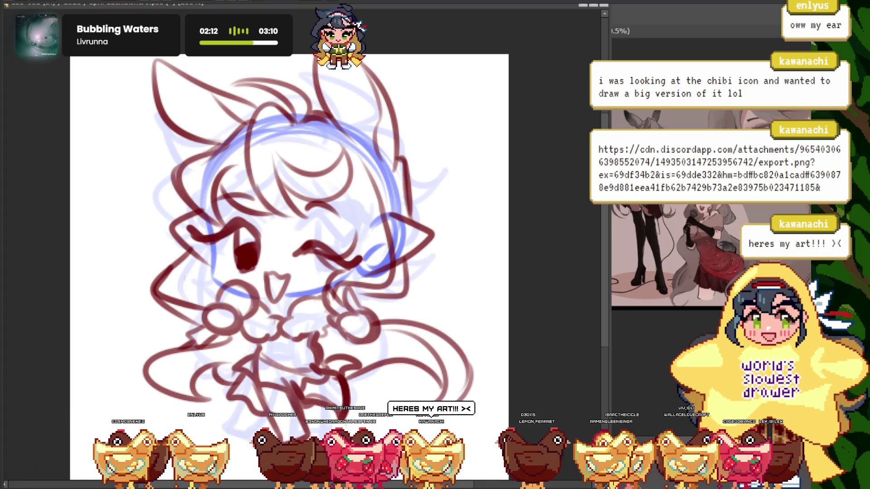
pyautogui.moveTo(337, 78); pyautogui.dragTo(340, 70)
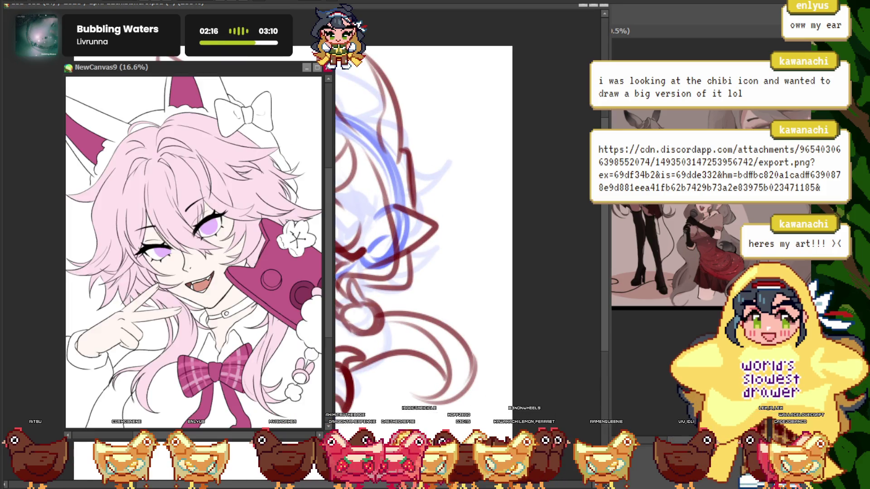
# Place the pink-haired bunny-girl reference window beside the sketch and adjust its zoom
pyautogui.moveTo(112, 72); pyautogui.dragTo(439, 102)
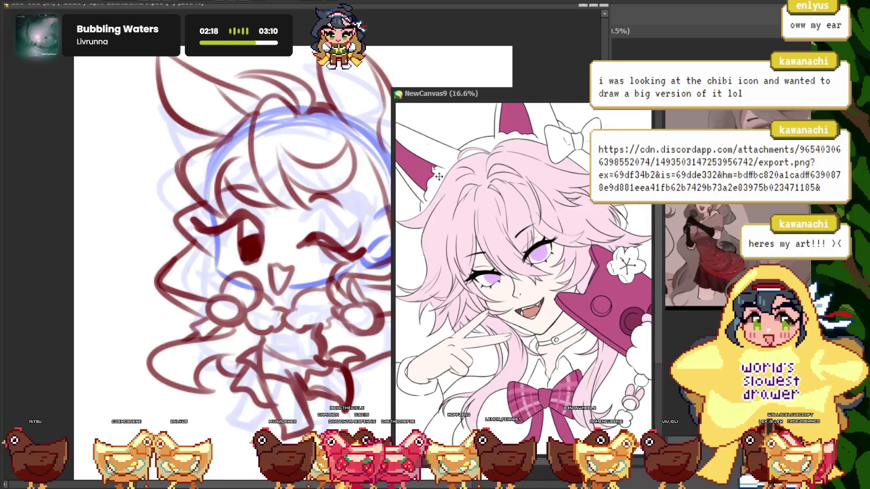
pyautogui.scroll(-2, 438, 248)
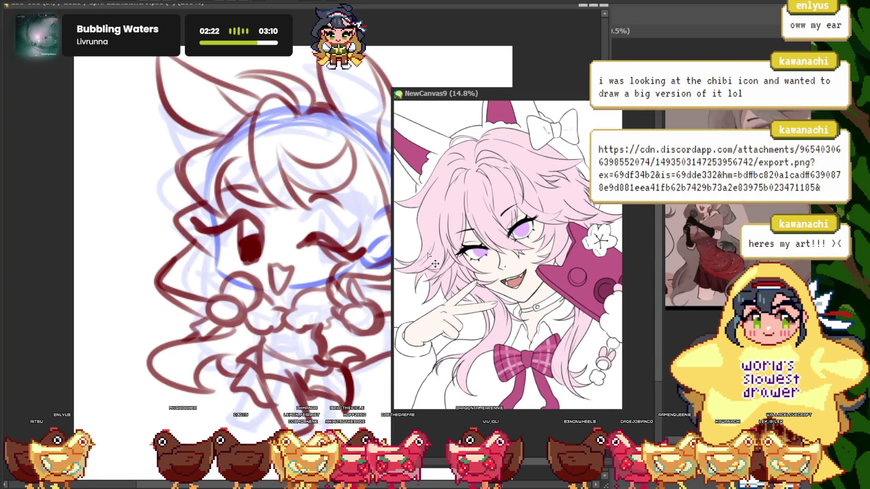
pyautogui.scroll(2, 466, 283)
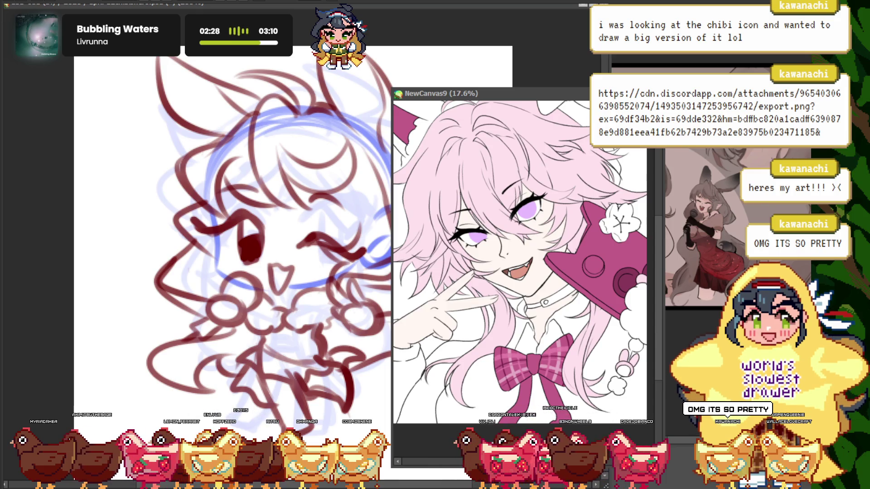
pyautogui.scroll(-2, 520, 263)
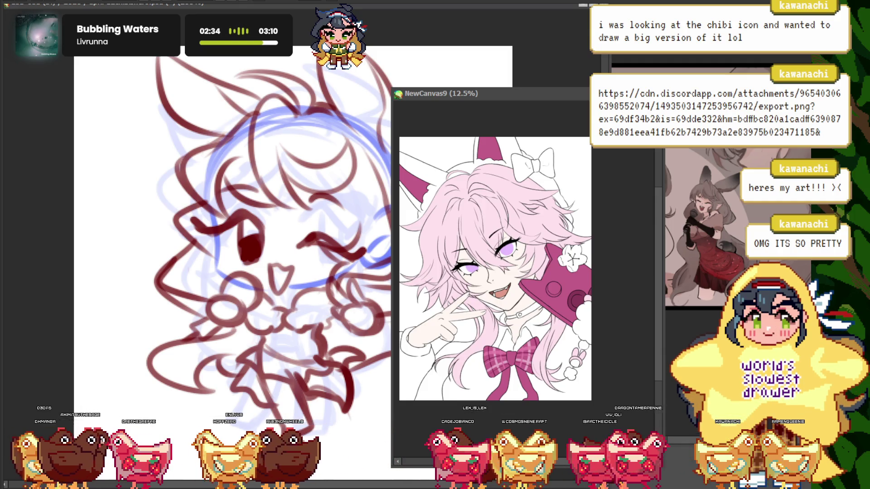
pyautogui.scroll(1, 507, 260)
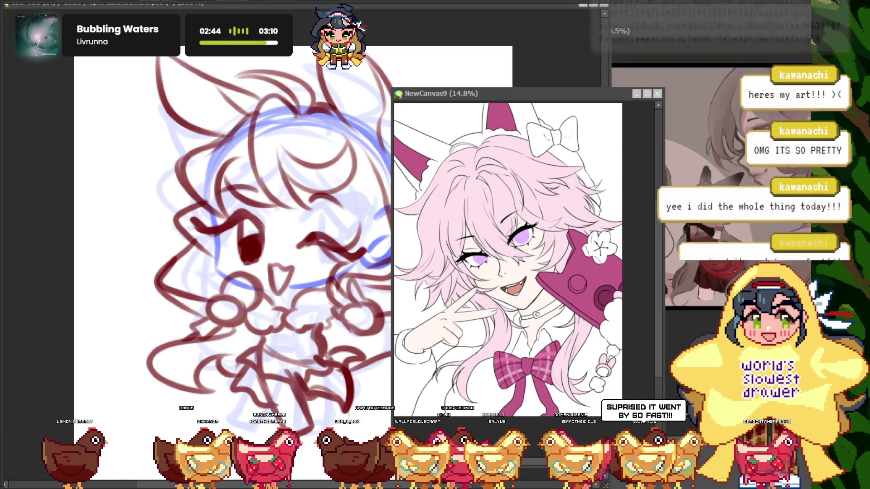
pyautogui.hotkey('ctrl', '-')
pyautogui.hotkey('ctrl', '+')
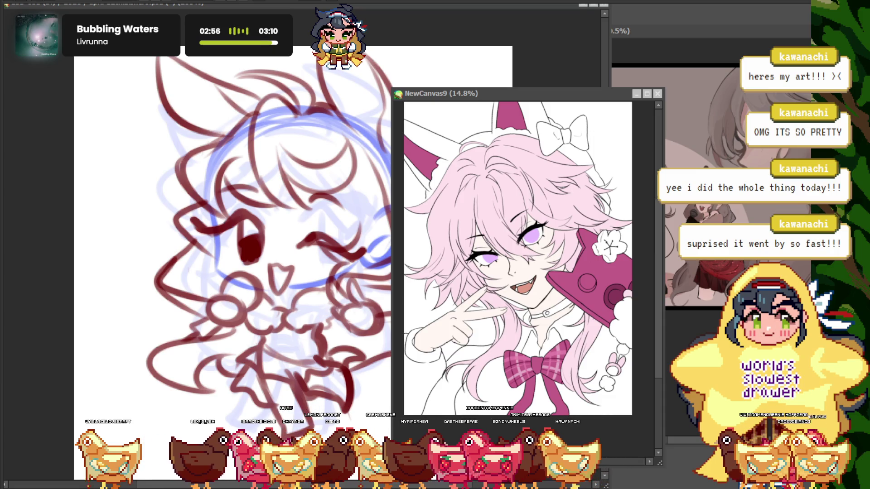
pyautogui.scroll(-1, 512, 258)
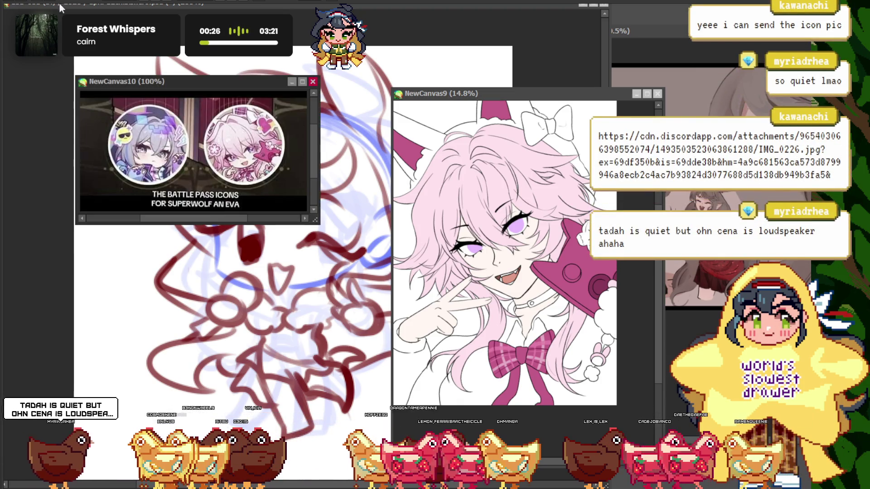
# Move the battle pass icons window lower and make it larger
pyautogui.moveTo(104, 81)
pyautogui.mouseDown()
pyautogui.moveTo(218, 246)
pyautogui.moveTo(157, 240)
pyautogui.mouseUp()
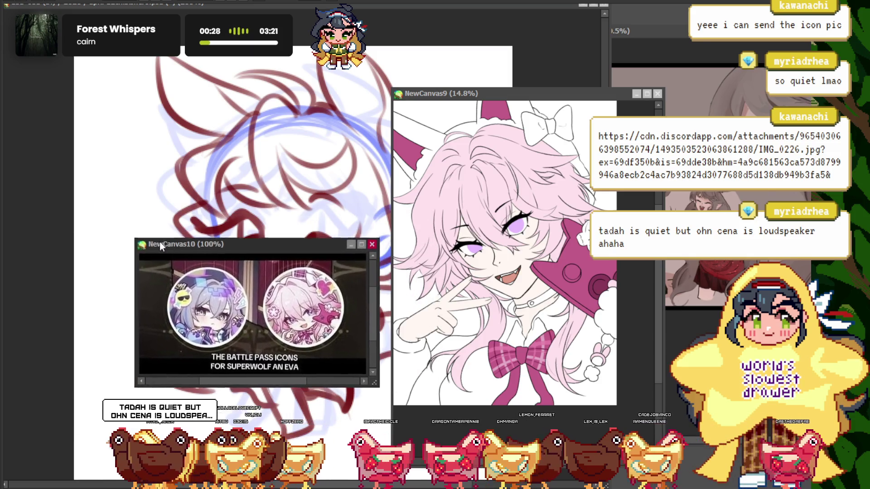
pyautogui.scroll(1, 235, 263)
pyautogui.scroll(1, 242, 270)
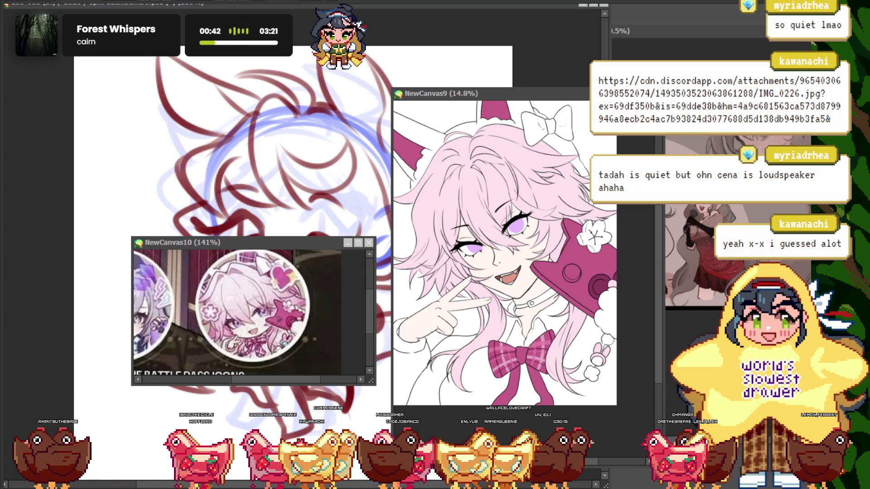
pyautogui.moveTo(371, 381); pyautogui.dragTo(381, 413)
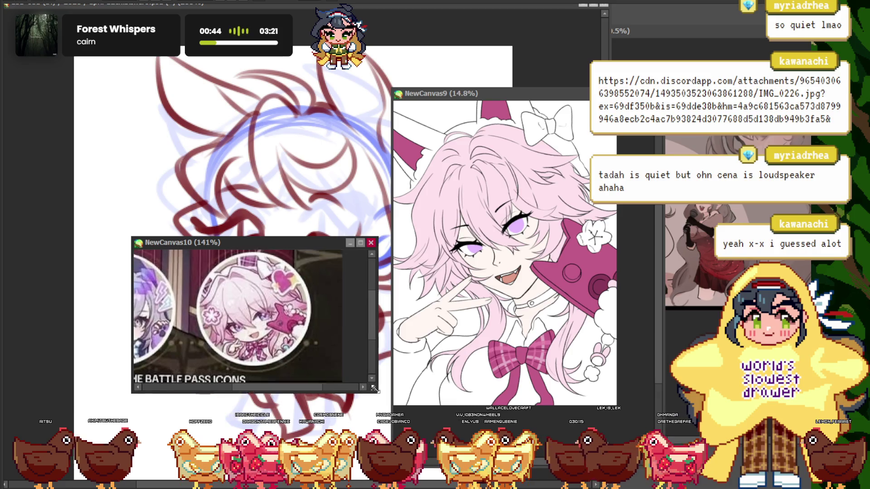
pyautogui.scroll(1, 243, 347)
pyautogui.scroll(1, 243, 347)
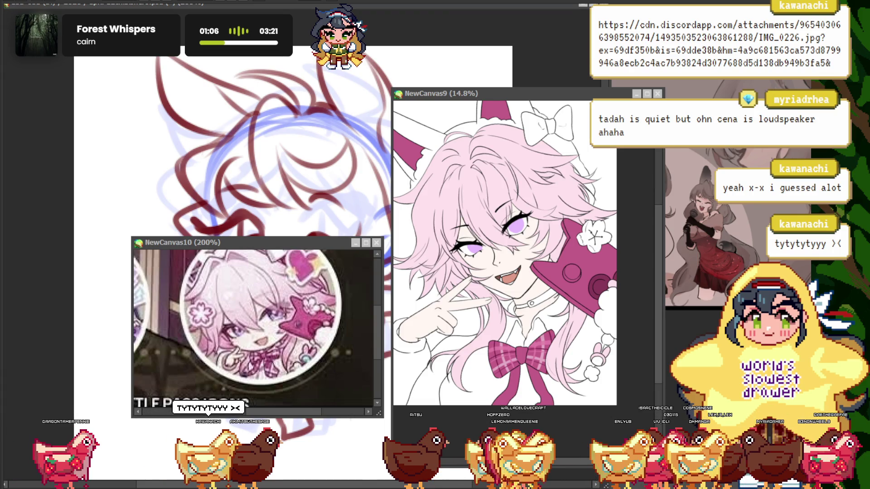
# Zoom NewCanvas10 to 475% on the phone charm and NewCanvas9 to 25% on the phone
pyautogui.scroll(-3, 254, 330)
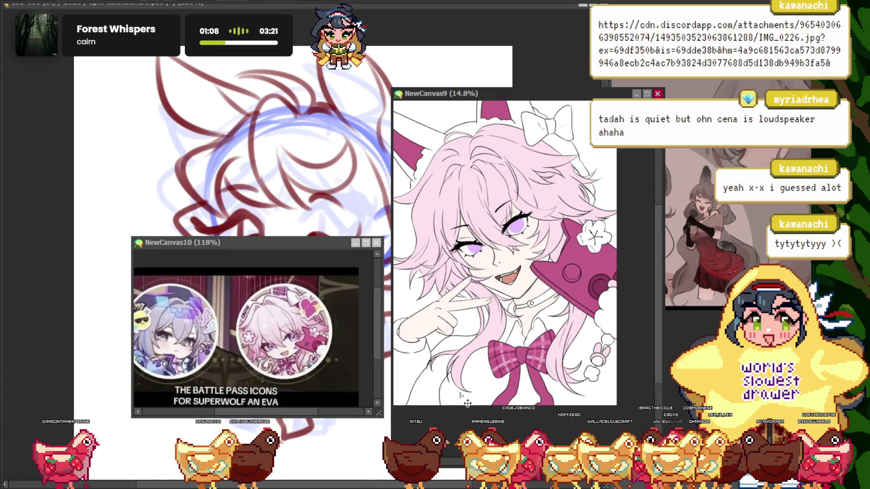
pyautogui.scroll(2, 492, 337)
pyautogui.scroll(-4, 489, 331)
pyautogui.scroll(2, 487, 322)
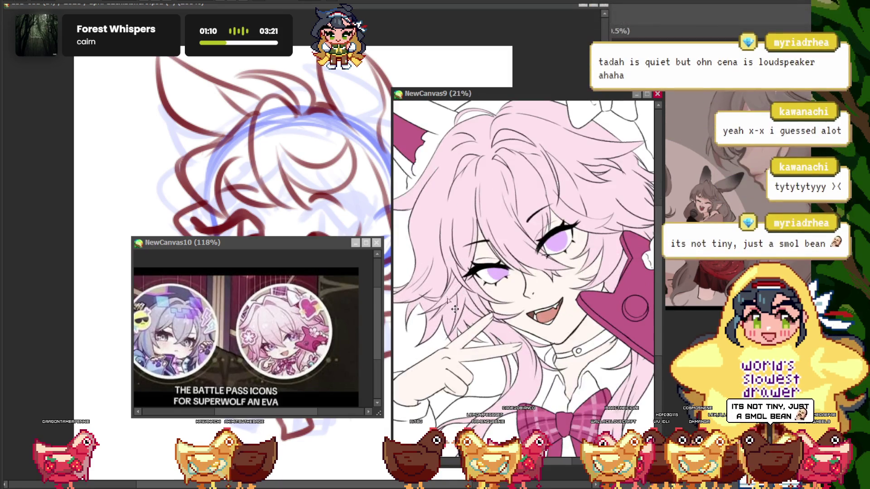
pyautogui.scroll(-2, 483, 308)
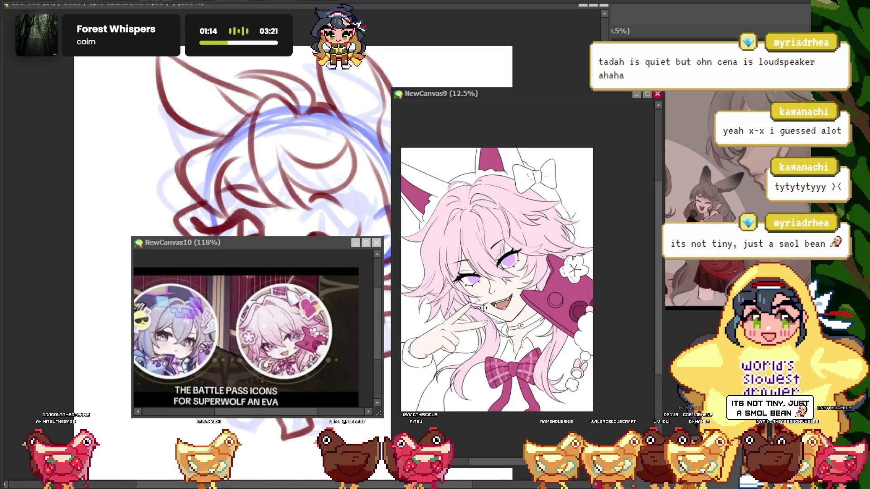
pyautogui.scroll(-3, 290, 368)
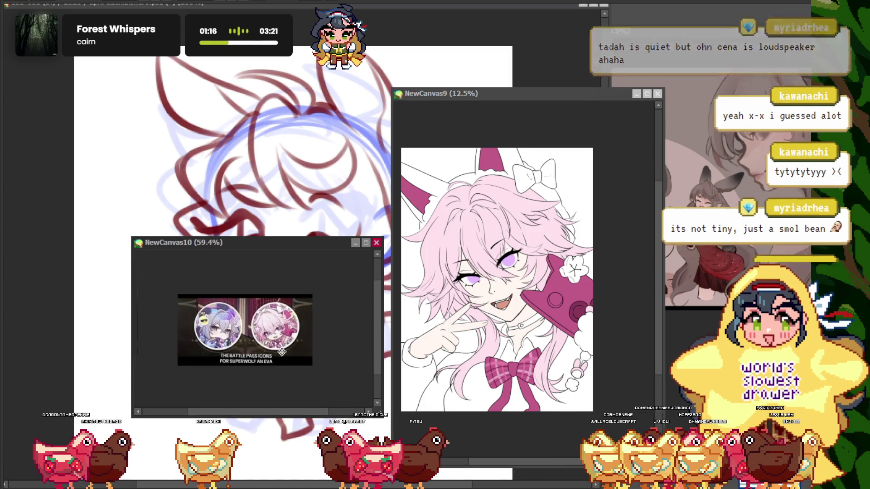
pyautogui.scroll(1, 284, 356)
pyautogui.scroll(1, 278, 340)
pyautogui.scroll(-1, 273, 332)
pyautogui.scroll(2, 270, 342)
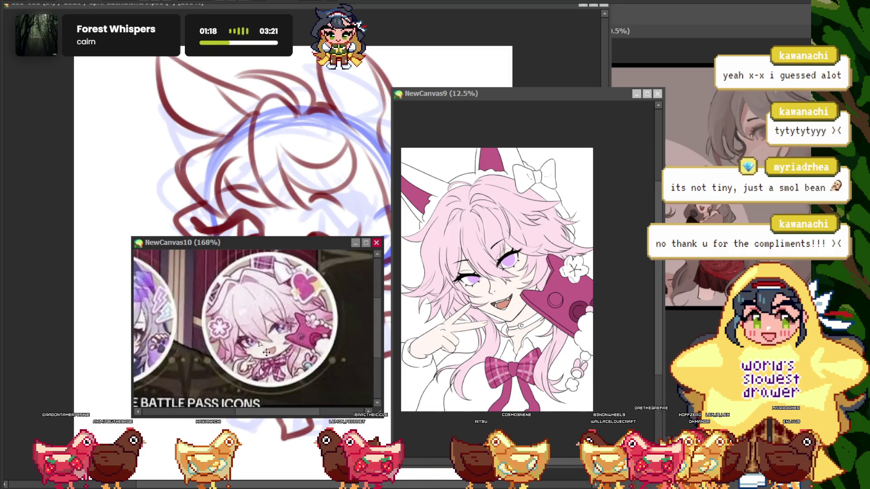
pyautogui.scroll(1, 213, 376)
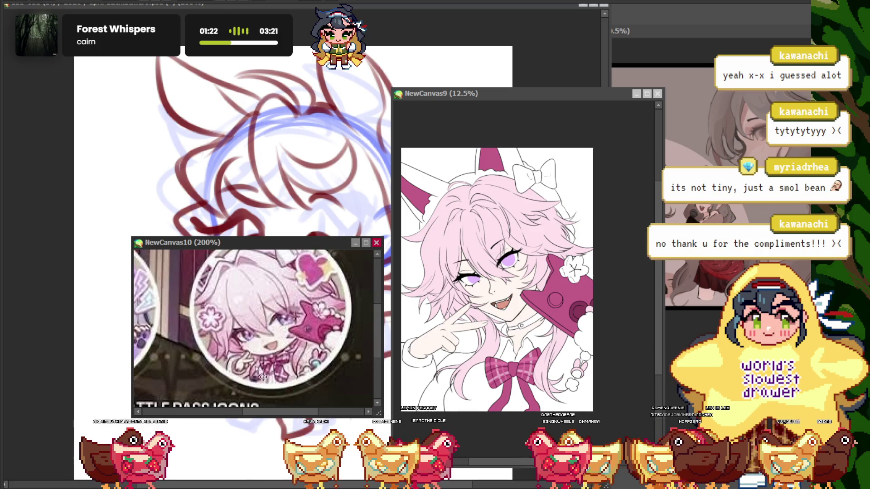
pyautogui.scroll(-3, 261, 375)
pyautogui.scroll(-2, 276, 354)
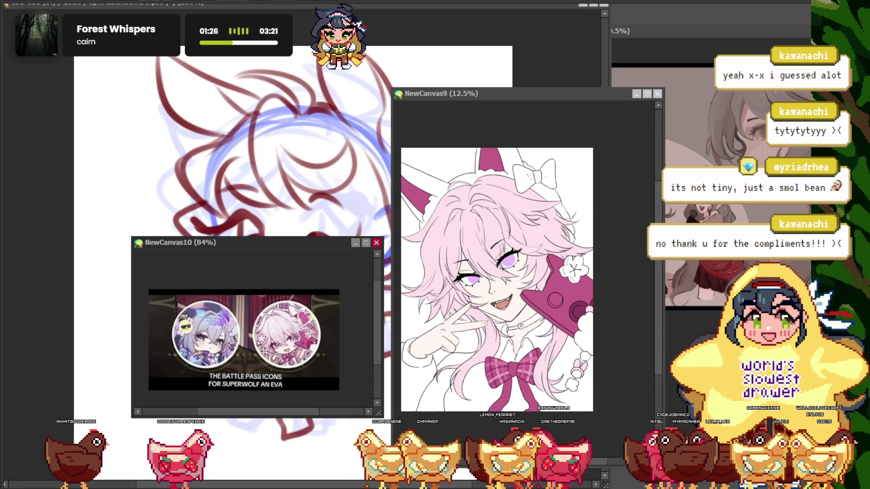
pyautogui.scroll(3, 276, 295)
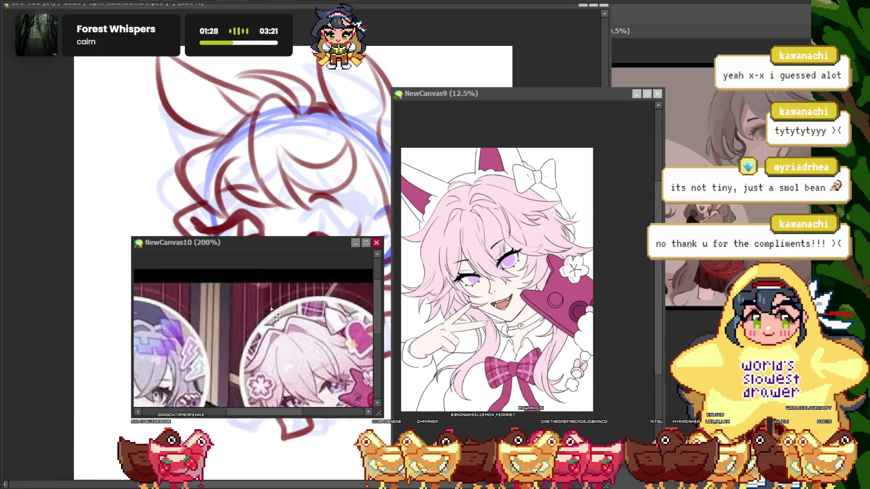
pyautogui.scroll(1, 278, 317)
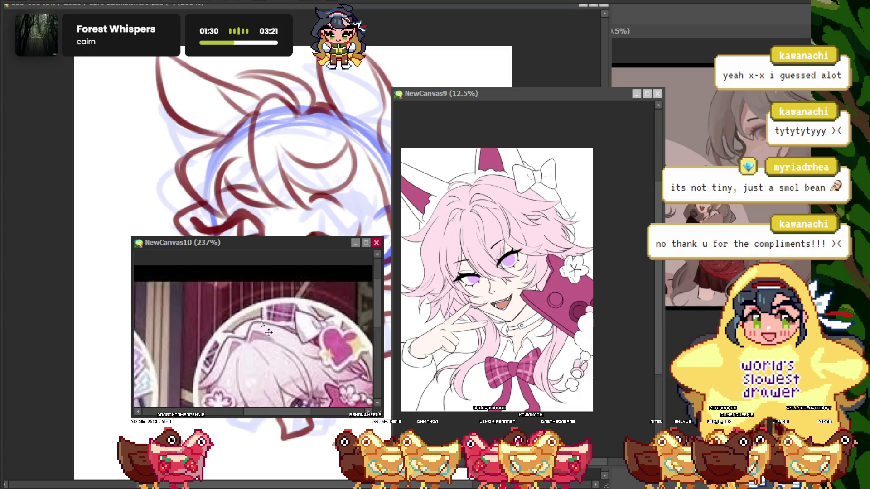
pyautogui.scroll(-4, 256, 314)
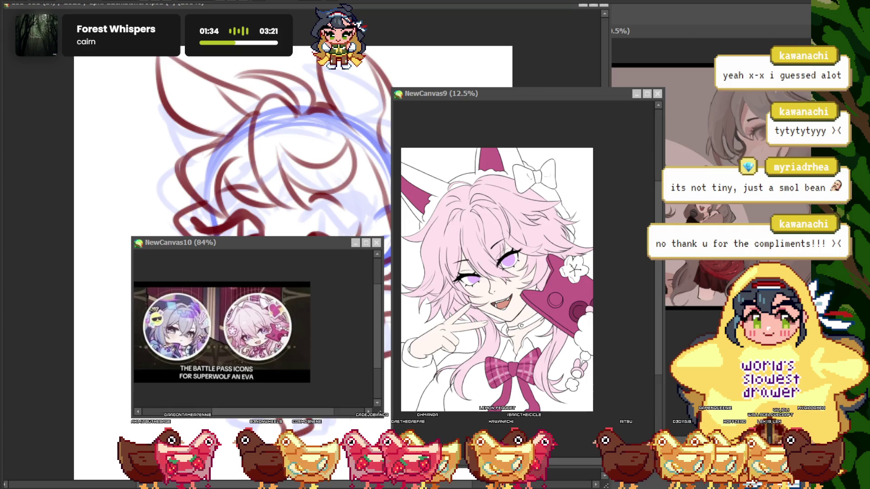
pyautogui.scroll(2, 214, 373)
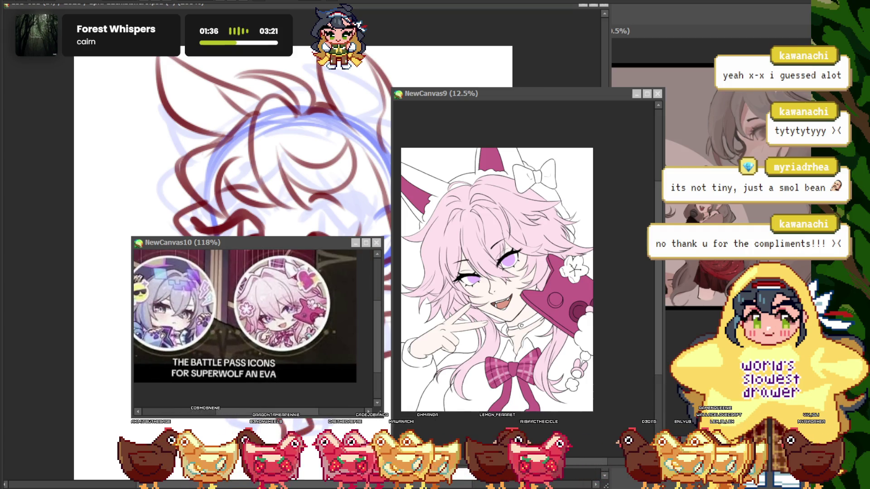
pyautogui.scroll(4, 254, 326)
pyautogui.scroll(-3, 254, 326)
pyautogui.scroll(-1, 253, 326)
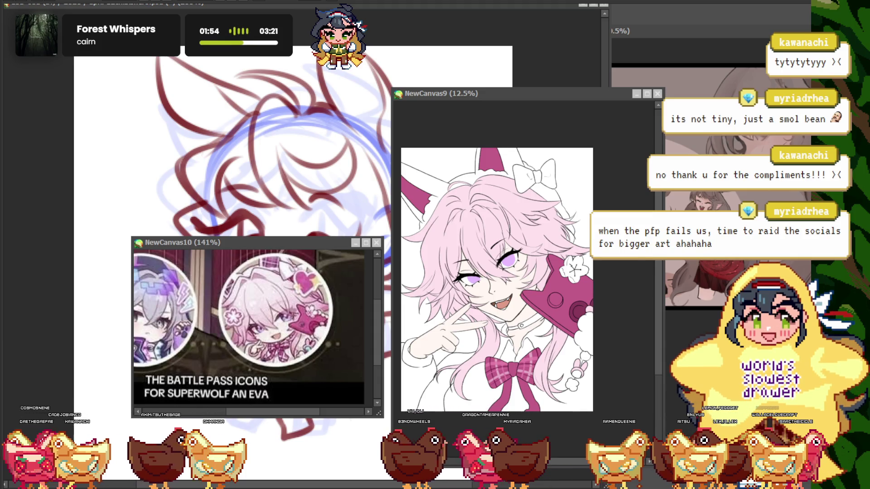
pyautogui.scroll(-1, 249, 326)
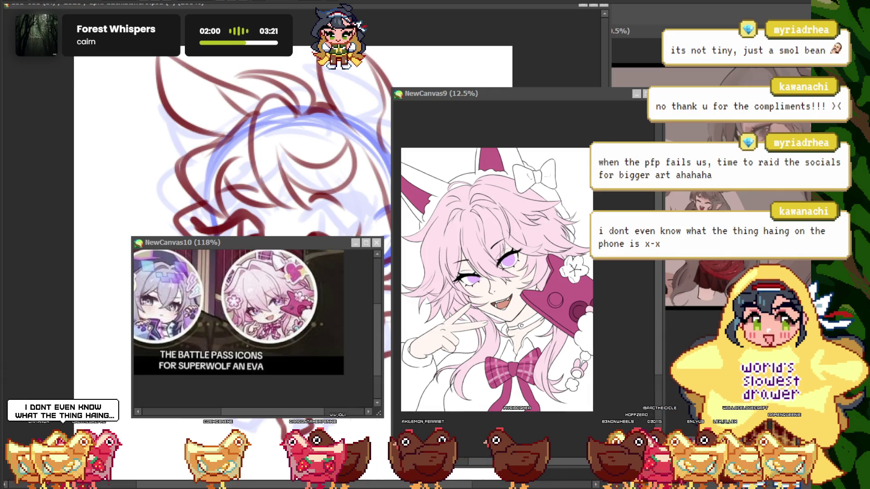
pyautogui.scroll(2, 270, 294)
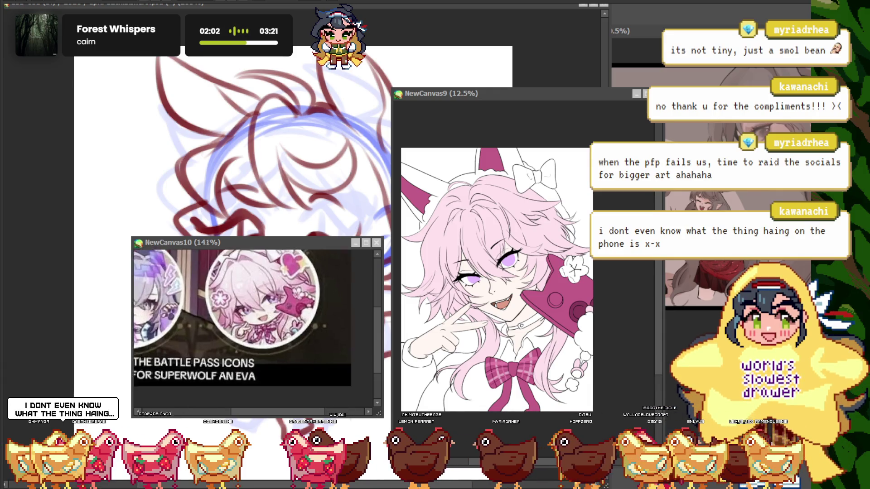
pyautogui.scroll(4, 269, 295)
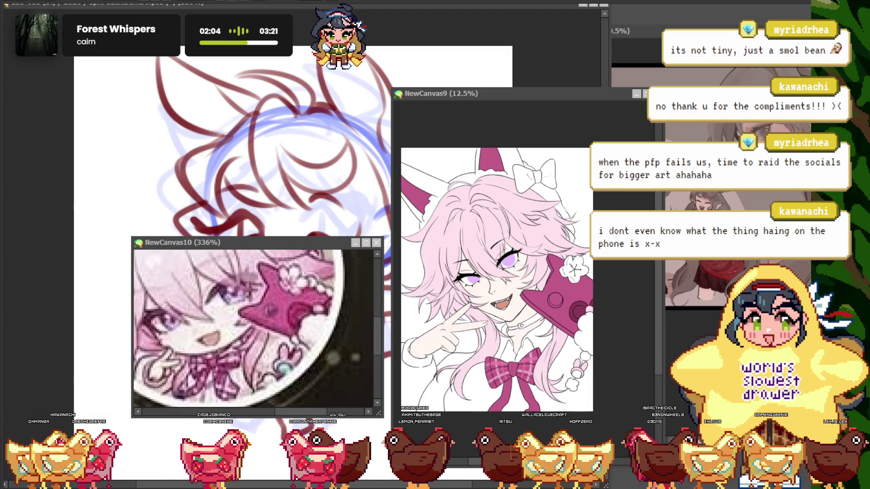
pyautogui.scroll(1, 241, 331)
pyautogui.hscroll(1, 253, 329)
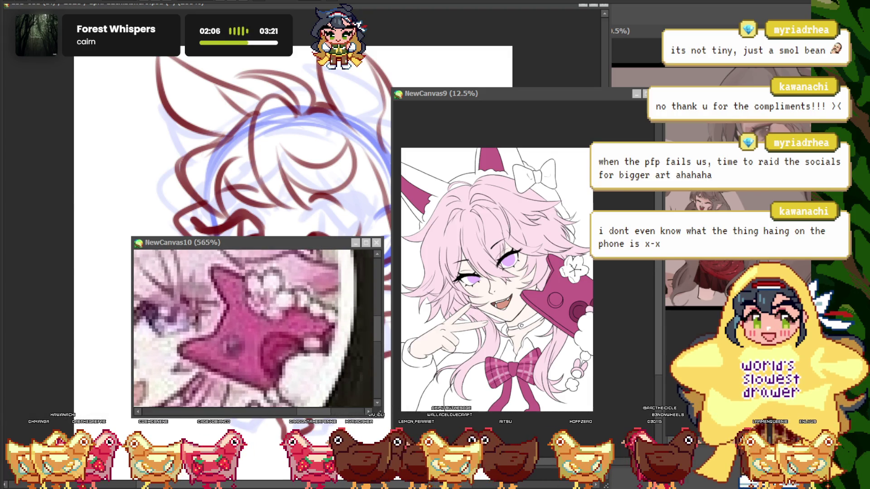
pyautogui.scroll(1, 253, 328)
pyautogui.scroll(1, 254, 329)
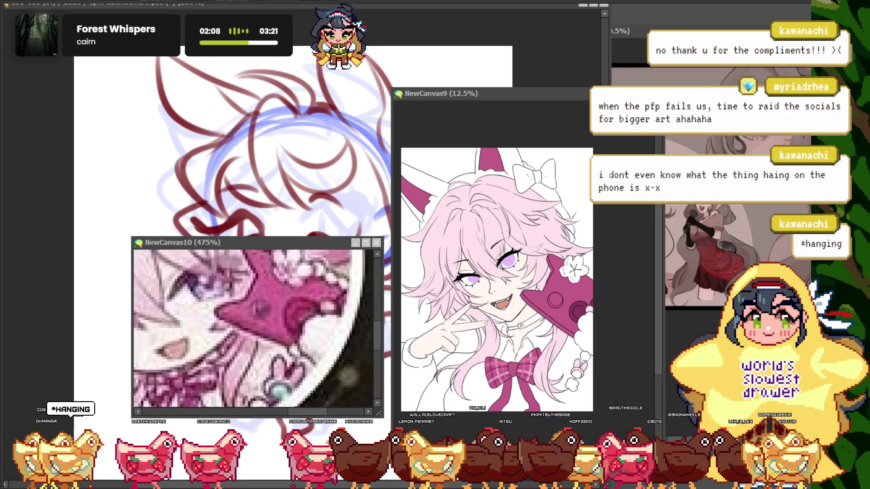
pyautogui.scroll(-1, 254, 328)
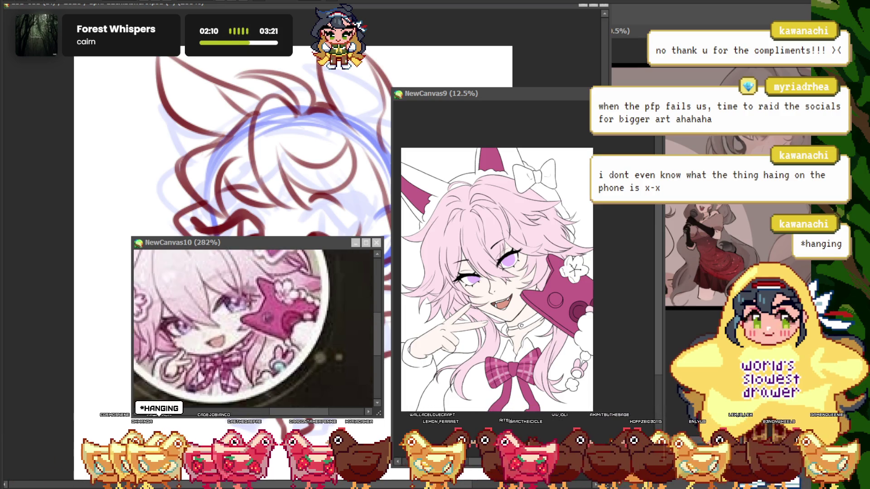
pyautogui.scroll(-1, 254, 329)
pyautogui.scroll(-2, 254, 329)
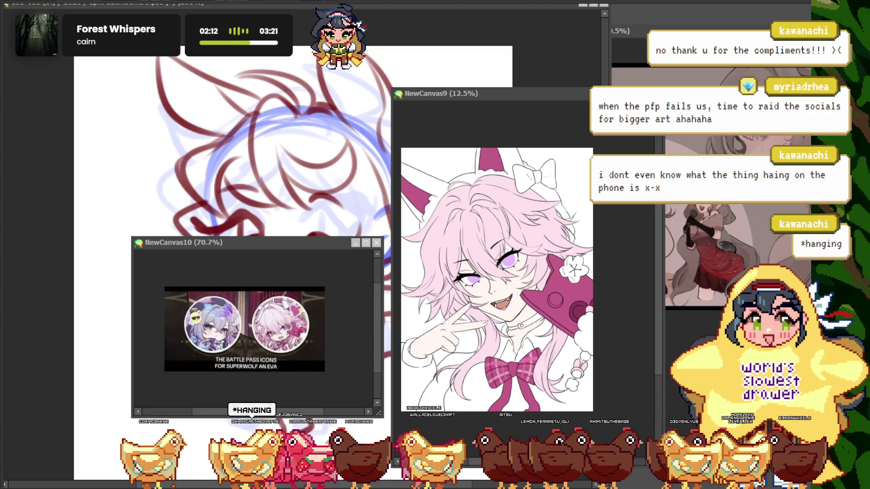
pyautogui.scroll(4, 275, 320)
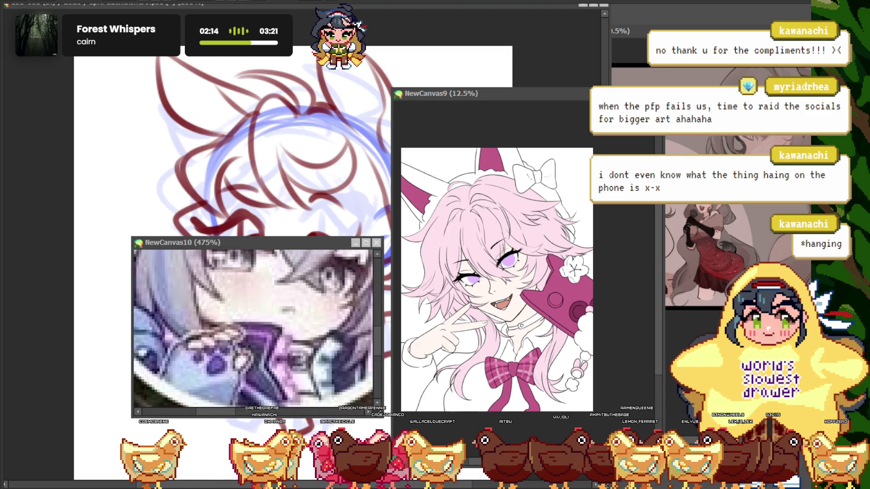
pyautogui.scroll(-4, 254, 328)
pyautogui.scroll(2, 254, 329)
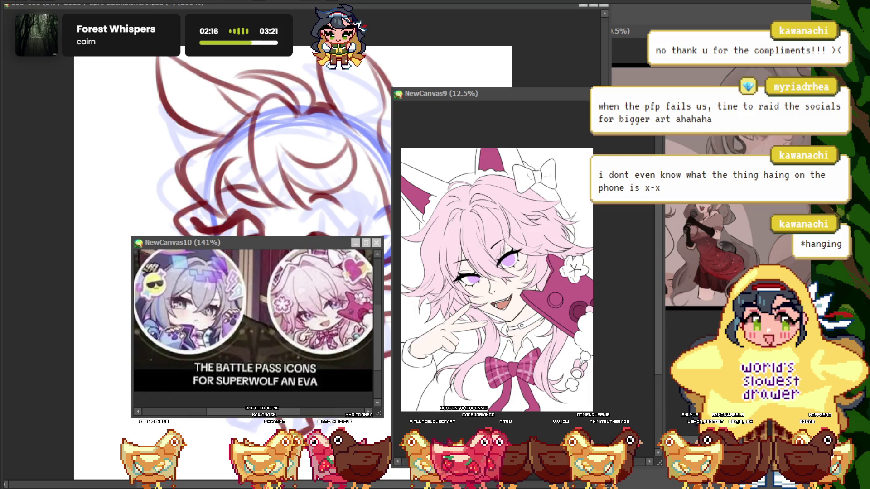
pyautogui.scroll(2, 313, 317)
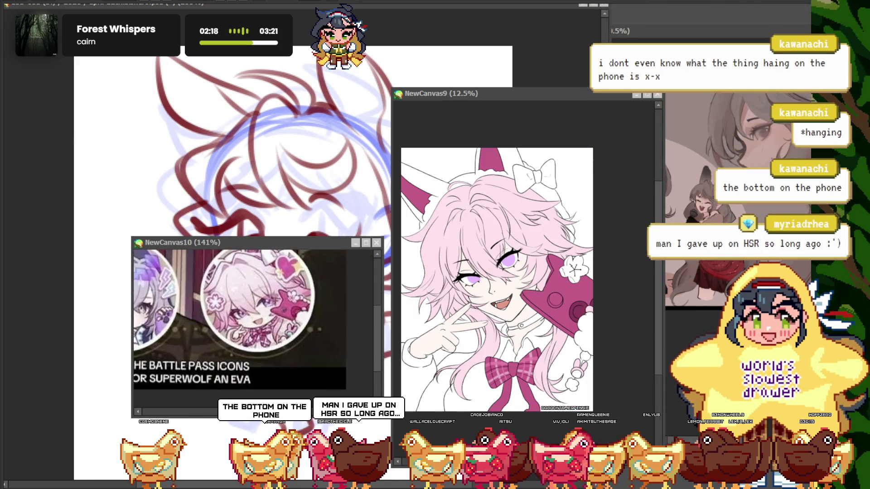
pyautogui.scroll(-1, 313, 317)
pyautogui.scroll(1, 254, 328)
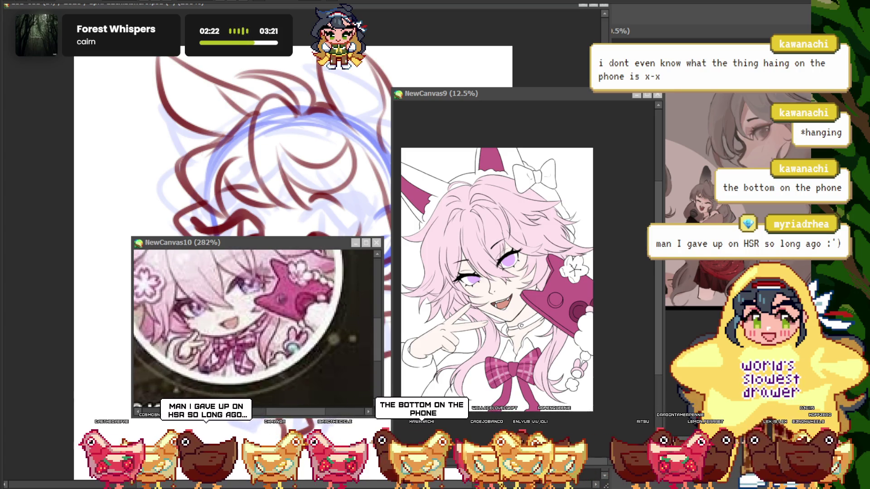
pyautogui.scroll(1, 281, 344)
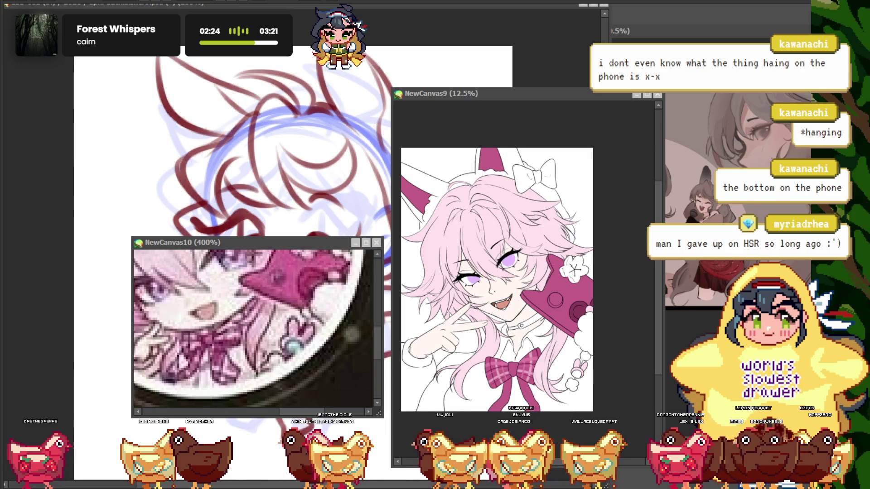
pyautogui.scroll(-1, 254, 328)
pyautogui.scroll(-1, 254, 329)
pyautogui.scroll(-1, 254, 329)
pyautogui.scroll(1, 253, 328)
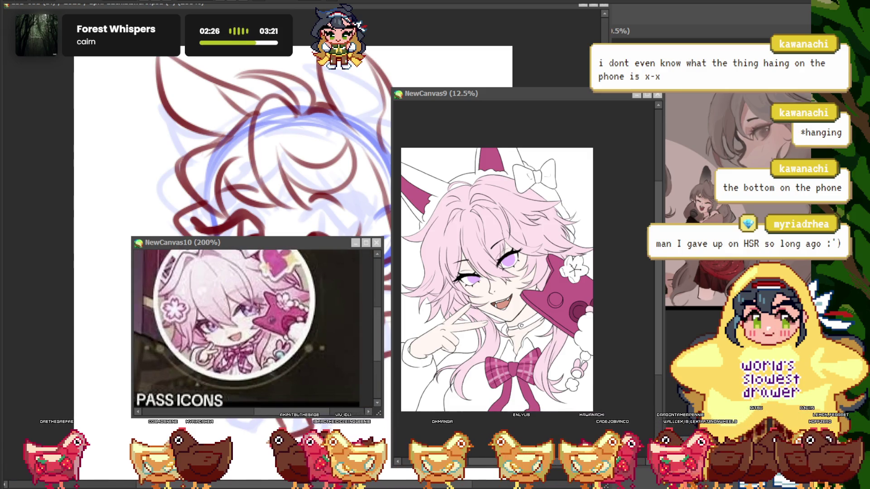
pyautogui.scroll(2, 254, 329)
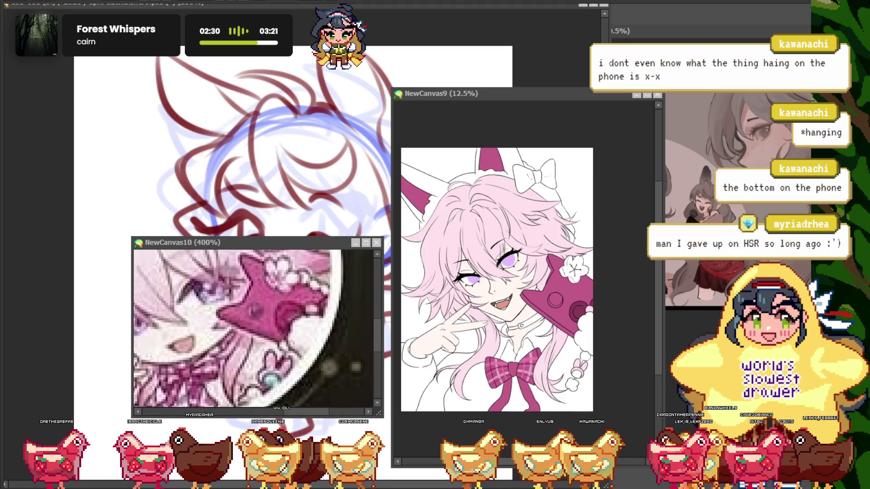
pyautogui.scroll(-3, 254, 329)
pyautogui.scroll(1, 253, 328)
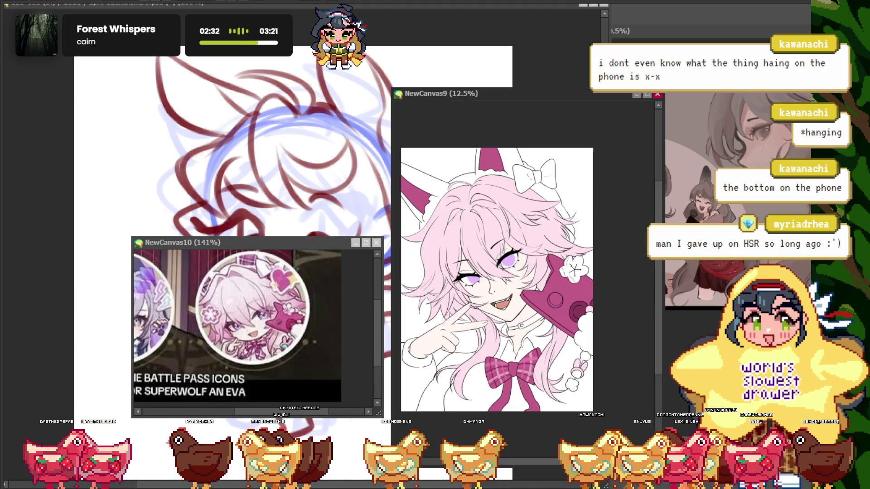
pyautogui.scroll(2, 592, 309)
pyautogui.scroll(1, 591, 309)
pyautogui.scroll(-3, 507, 346)
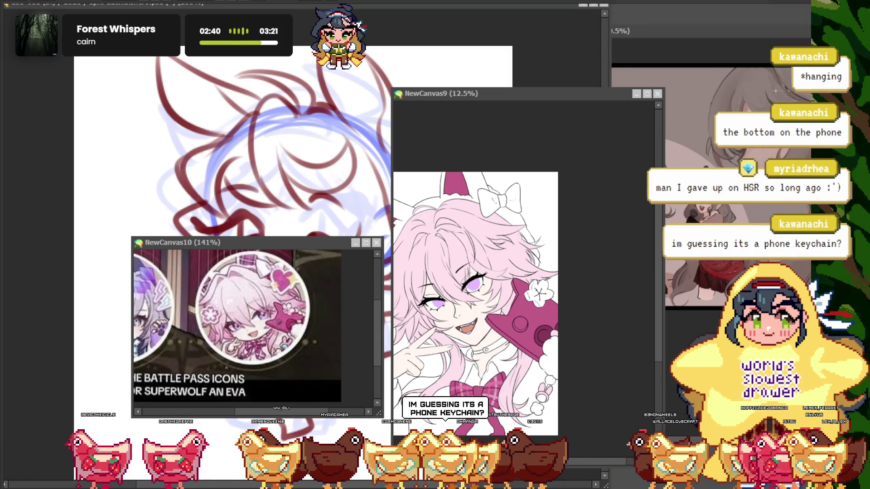
pyautogui.scroll(2, 252, 323)
pyautogui.scroll(1, 253, 322)
pyautogui.scroll(1, 253, 322)
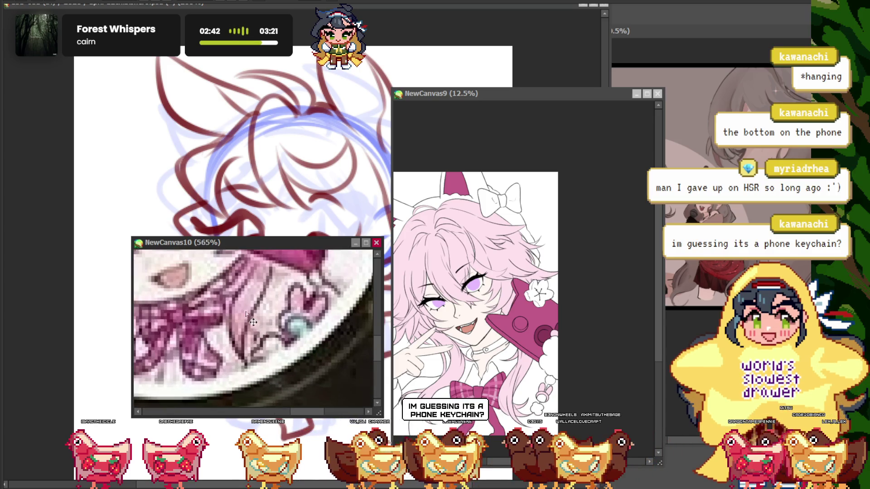
pyautogui.scroll(-1, 253, 322)
pyautogui.scroll(-1, 491, 410)
pyautogui.scroll(2, 491, 410)
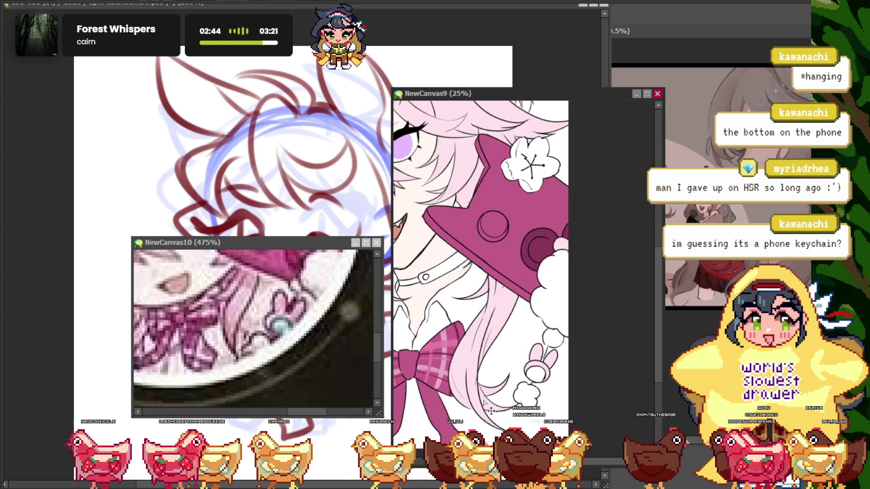
# Zoom in and out on the battle pass icons canvas to compare its phone charm
pyautogui.scroll(-8, 168, 333)
pyautogui.scroll(-1, 168, 333)
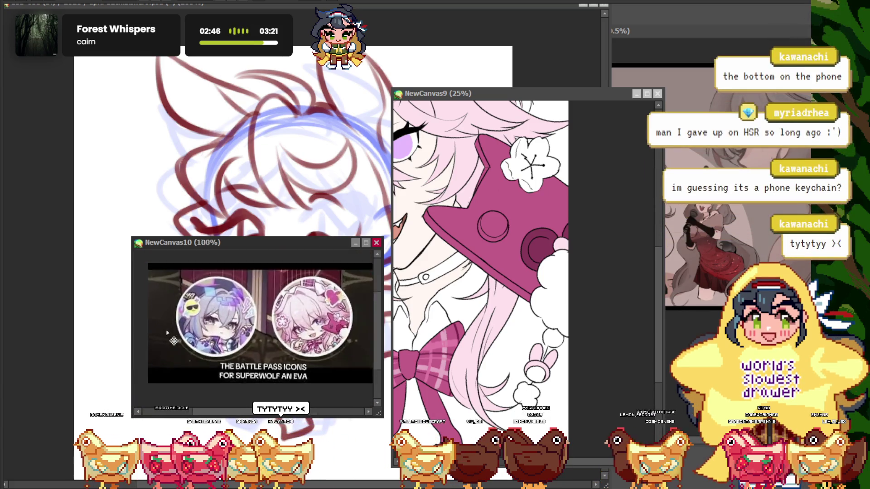
pyautogui.scroll(2, 168, 333)
pyautogui.scroll(-1, 163, 304)
pyautogui.scroll(1, 161, 295)
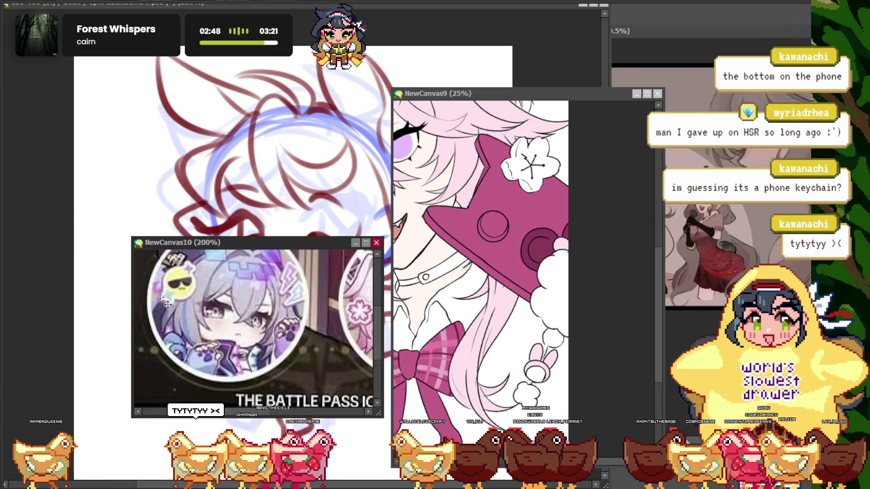
pyautogui.scroll(-2, 167, 304)
pyautogui.scroll(2, 288, 351)
pyautogui.scroll(-1, 288, 351)
pyautogui.scroll(1, 288, 350)
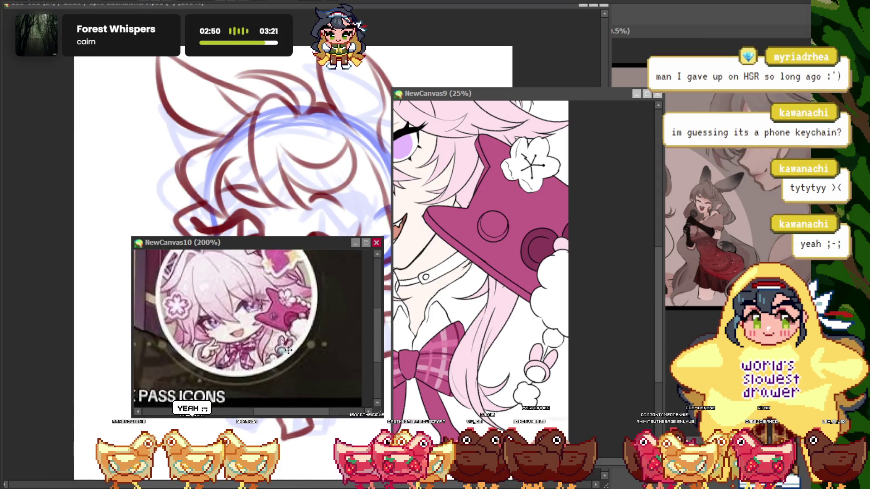
pyautogui.scroll(1, 266, 373)
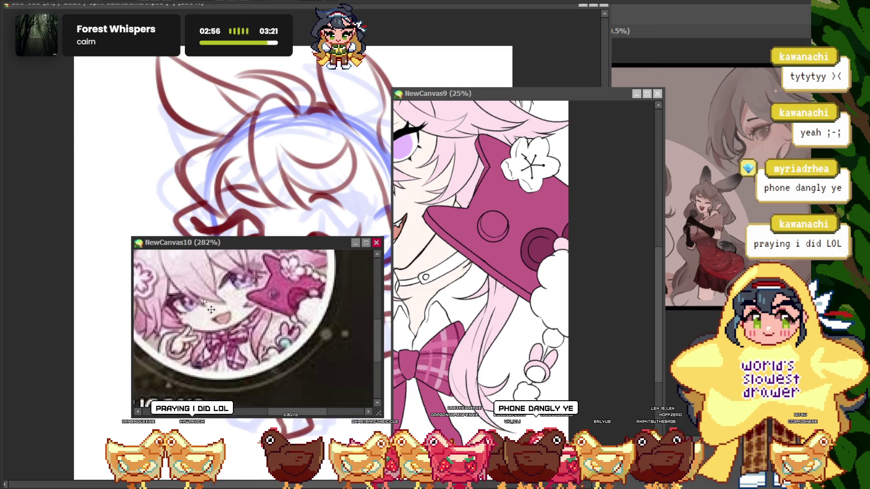
pyautogui.scroll(-1, 275, 371)
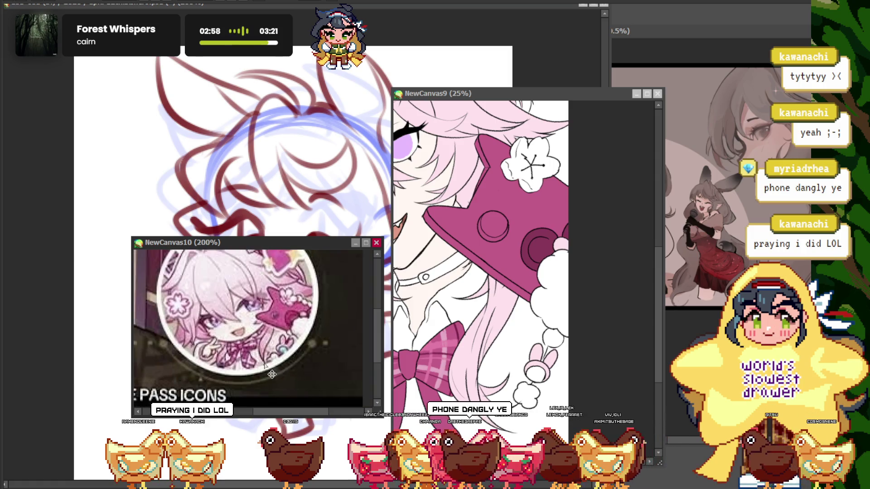
pyautogui.scroll(-1, 271, 386)
pyautogui.scroll(-1, 236, 345)
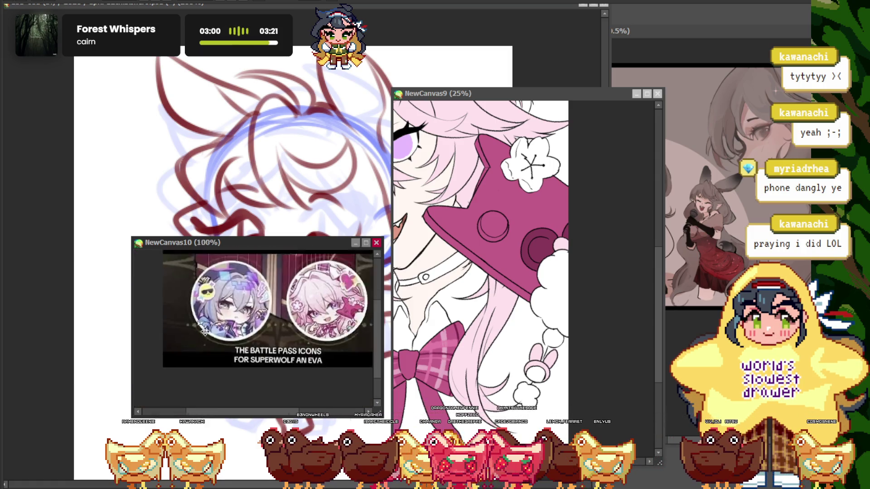
pyautogui.scroll(3, 200, 319)
pyautogui.scroll(-3, 195, 315)
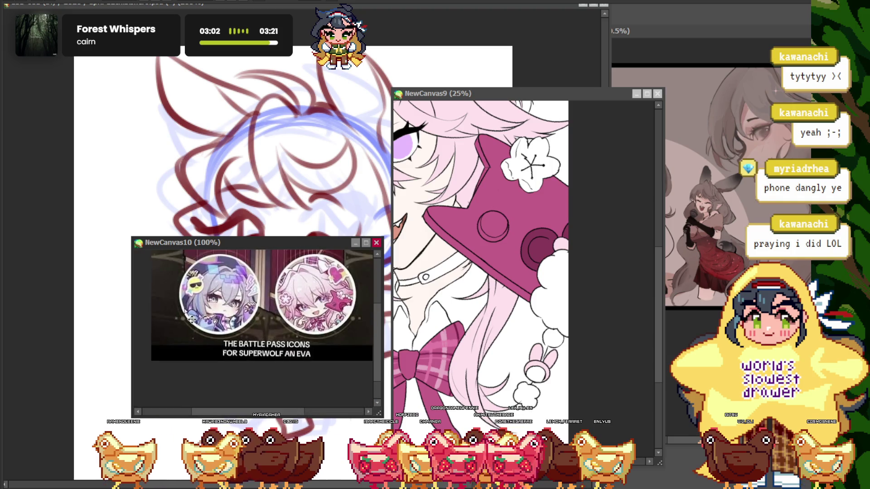
pyautogui.scroll(2, 300, 336)
pyautogui.scroll(2, 306, 352)
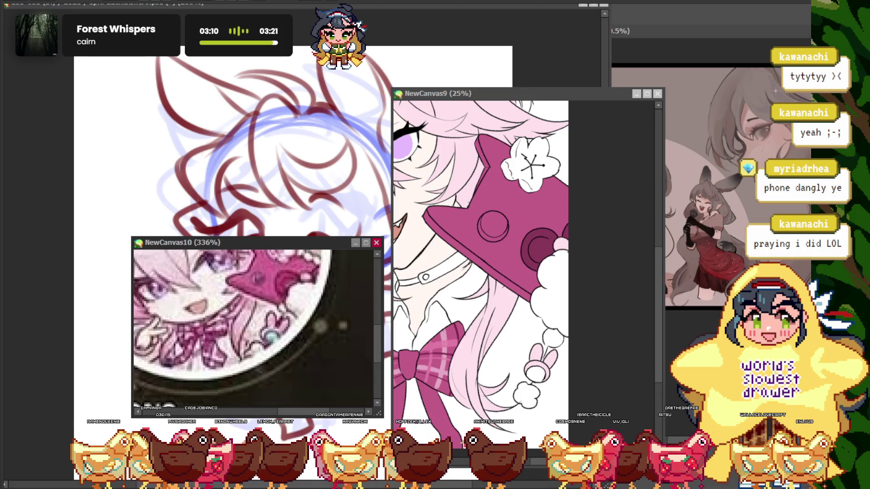
pyautogui.scroll(-5, 285, 344)
pyautogui.scroll(-4, 286, 344)
pyautogui.scroll(4, 287, 347)
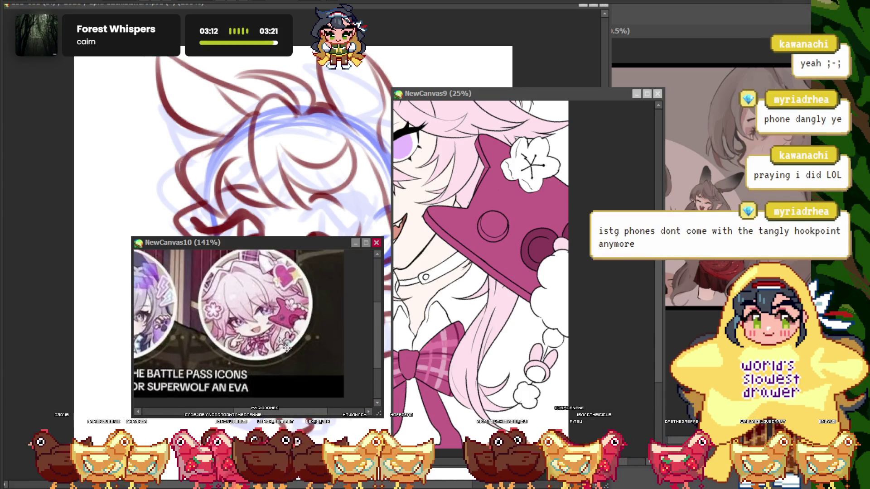
# Zoom the character reference out to 12.5% and close the battle pass icons image
pyautogui.click(460, 366)
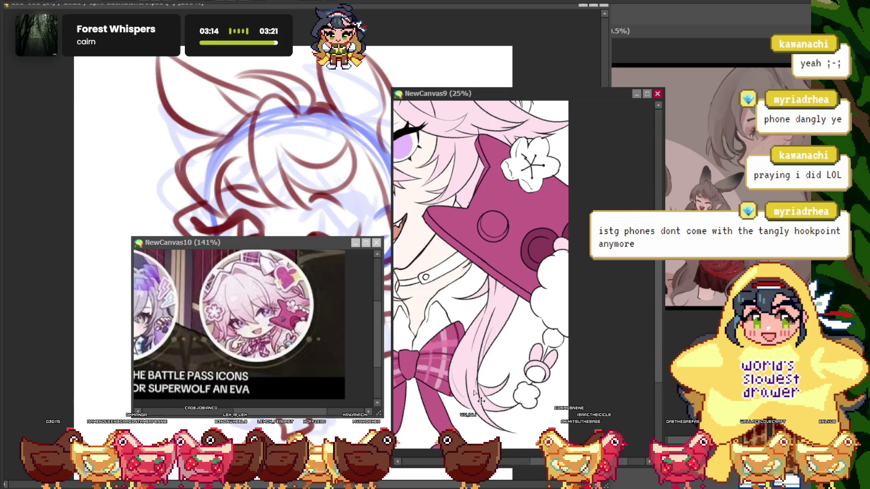
pyautogui.scroll(-4, 461, 366)
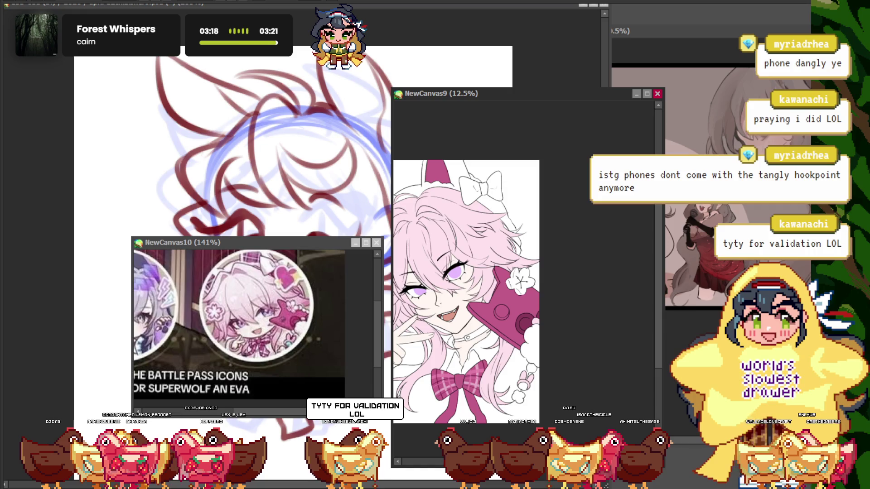
pyautogui.click(376, 242)
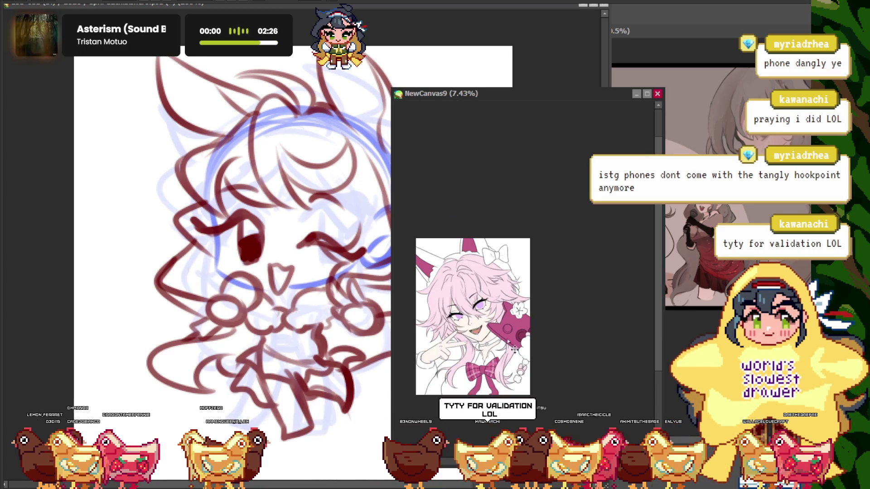
# Bring the anime girl reference forward and close it
pyautogui.scroll(1, 492, 333)
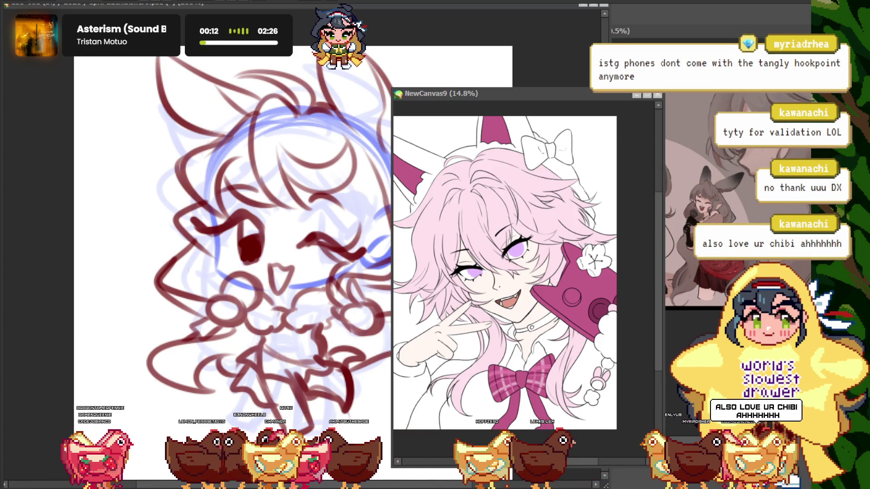
pyautogui.click(439, 97)
pyautogui.click(658, 95)
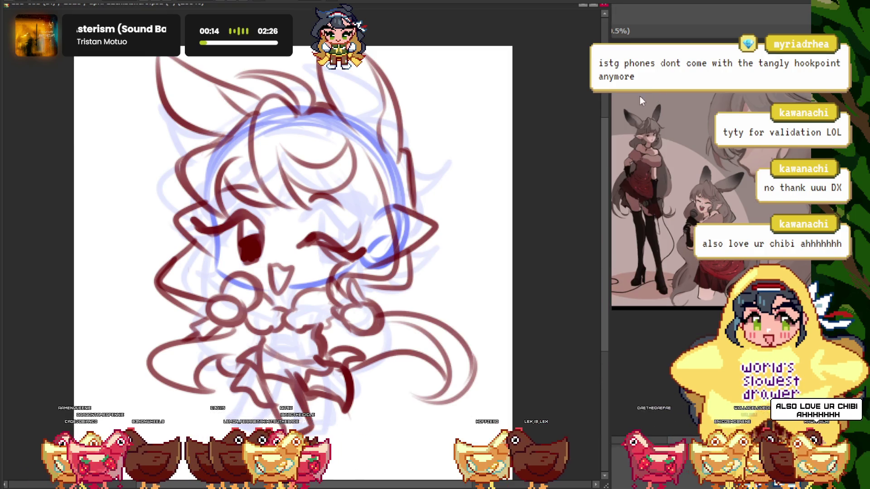
pyautogui.scroll(-3, 366, 250)
pyautogui.scroll(5, 366, 251)
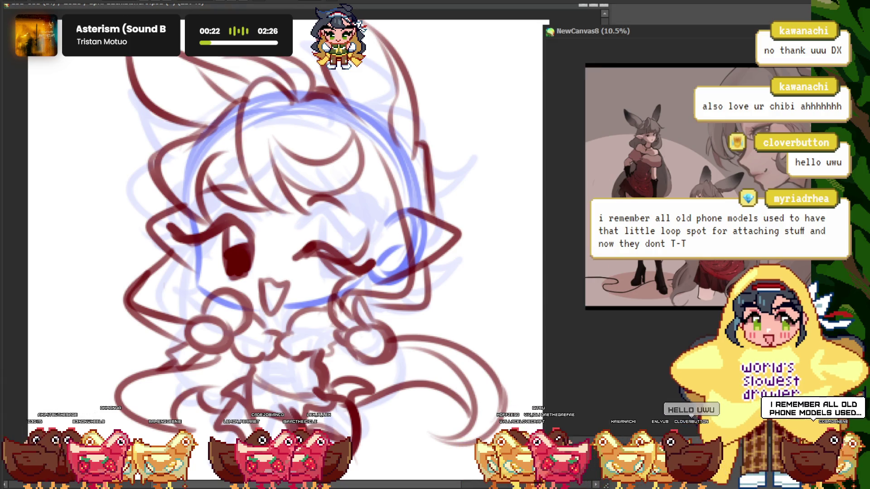
# Hide the side reference, zoom out on the sketch, and switch to april-1chibishero.psd
pyautogui.hotkey('ctrl', 'w')
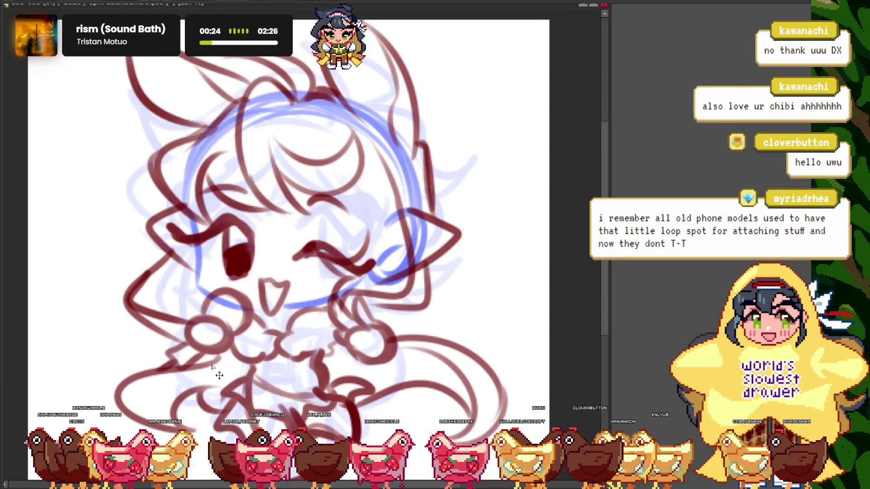
pyautogui.hotkey('ctrl', '-')
pyautogui.hotkey('ctrl', 'Tab')
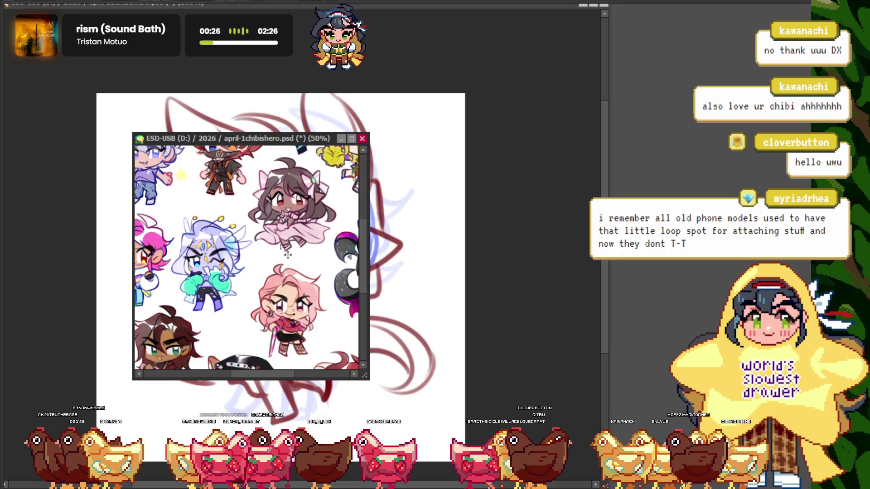
# Enlarge the april-1chibishero.psd window and zoom to look over the earlier chibi drawings
pyautogui.scroll(-1, 287, 255)
pyautogui.moveTo(366, 377); pyautogui.dragTo(537, 410)
pyautogui.scroll(-1, 314, 285)
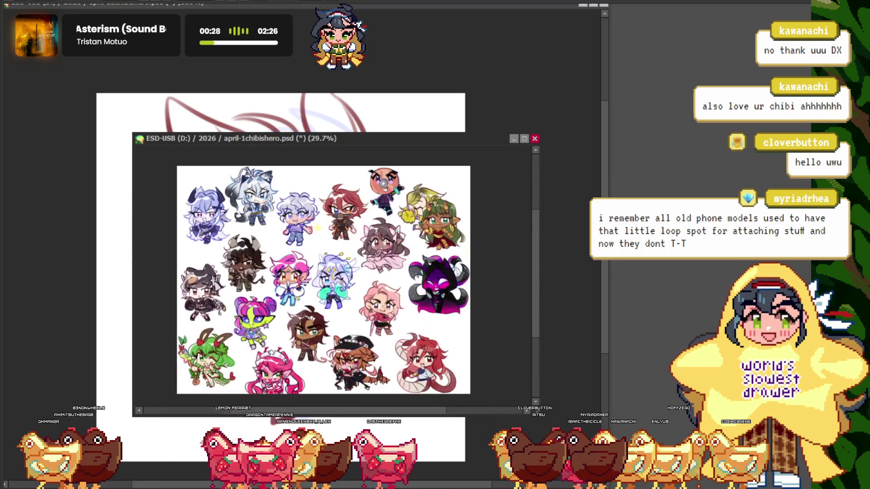
pyautogui.scroll(1, 314, 284)
pyautogui.scroll(-1, 314, 284)
pyautogui.scroll(2, 314, 285)
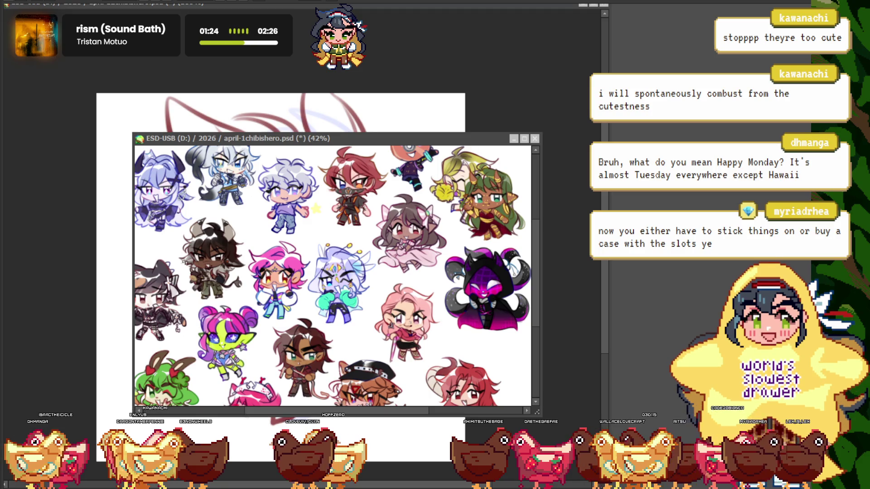
# Close the chibi drawings sheet, leaving only the red bunny sketch
pyautogui.click(535, 138)
pyautogui.scroll(-2, 501, 175)
pyautogui.scroll(1, 358, 287)
pyautogui.scroll(1, 358, 287)
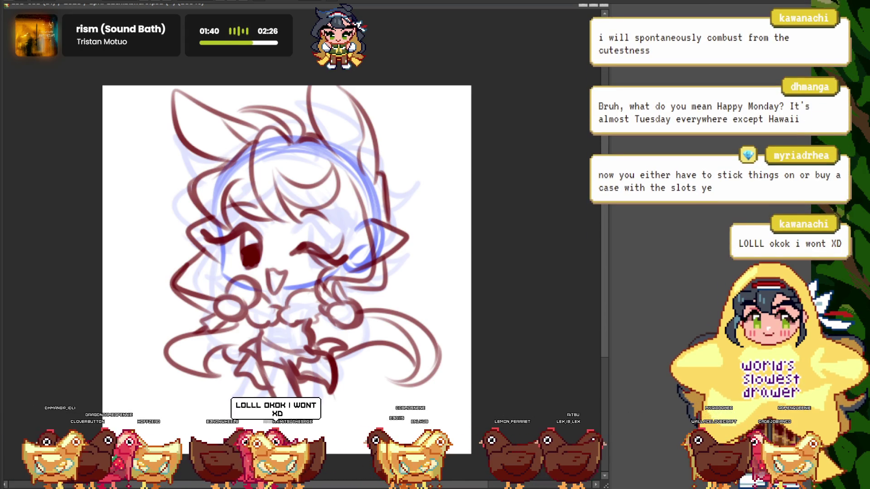
pyautogui.scroll(-1, 536, 16)
pyautogui.scroll(1, 536, 16)
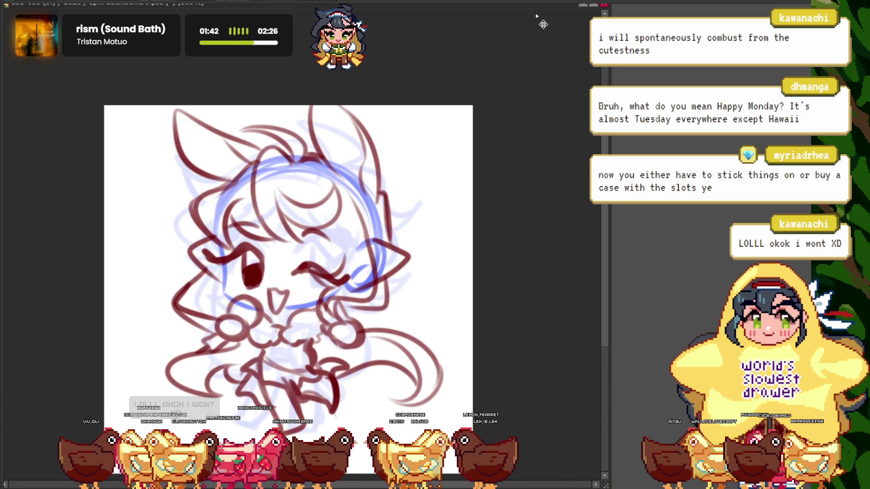
pyautogui.click(594, 6)
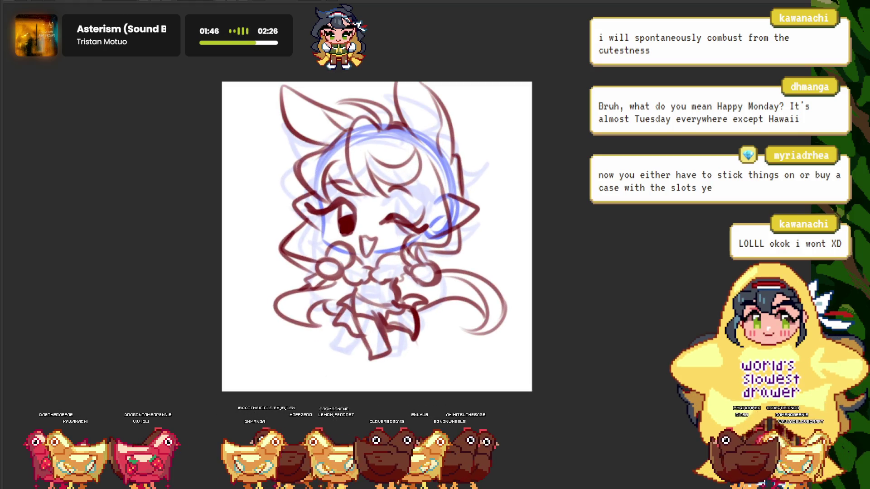
pyautogui.press('super+Down')
pyautogui.hotkey('ctrl', 'Tab')
pyautogui.hotkey('ctrl', 'shift', 'Tab')
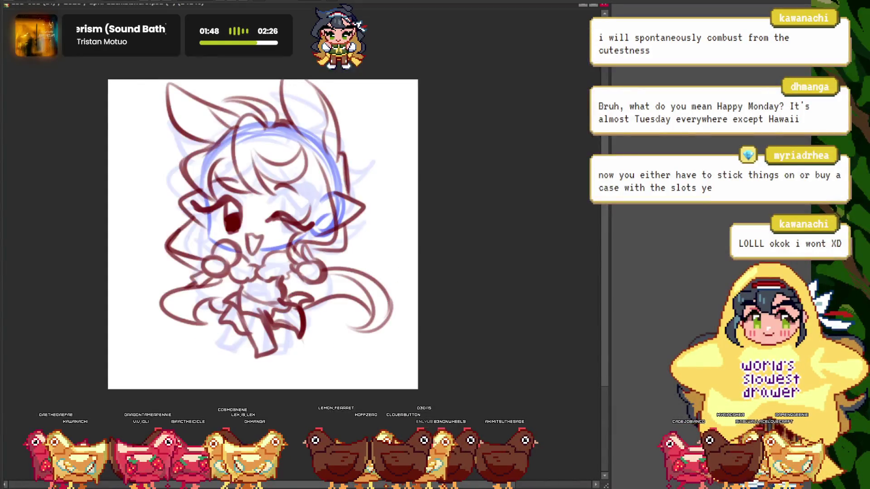
pyautogui.hotkey('ctrl', 'shift', 'Tab')
pyautogui.hotkey('ctrl', 'Tab')
pyautogui.hotkey('alt', 'Tab')
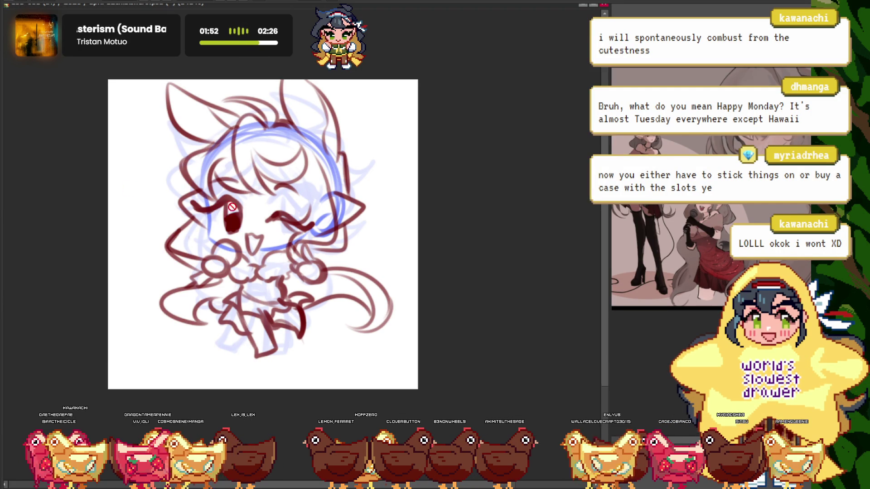
pyautogui.hotkey('alt', 'Tab')
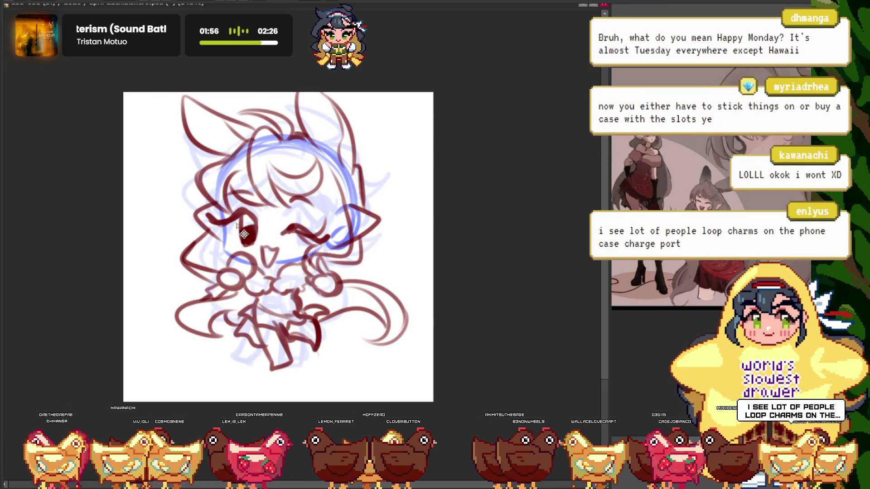
pyautogui.scroll(-2, 237, 248)
pyautogui.scroll(2, 236, 247)
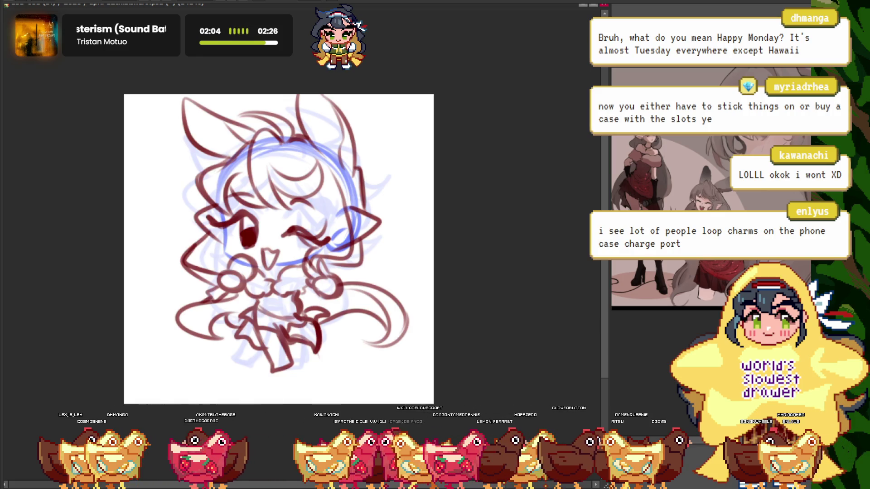
pyautogui.hotkey('ctrl', 'z')
pyautogui.scroll(2, 237, 303)
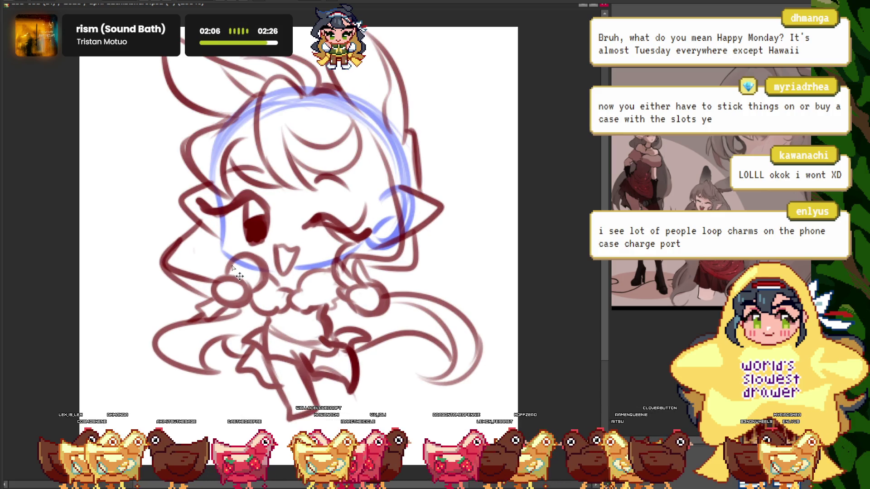
pyautogui.hotkey('ctrl', 'y')
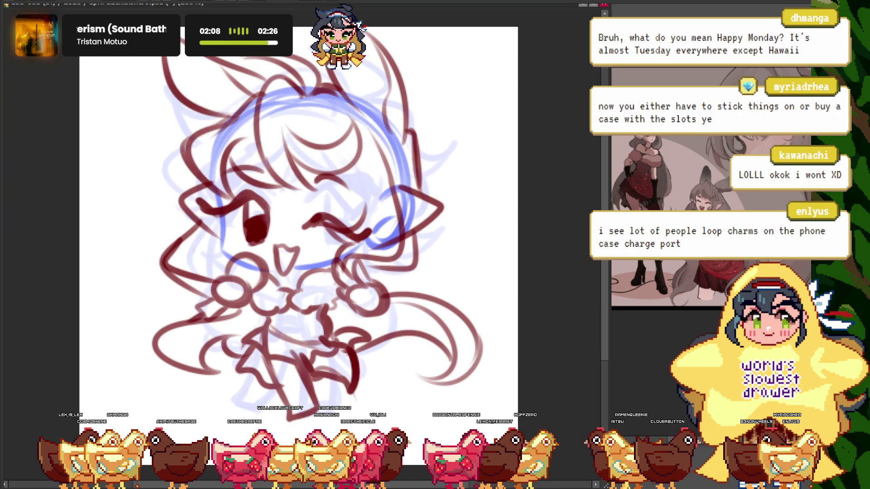
pyautogui.scroll(3, 211, 180)
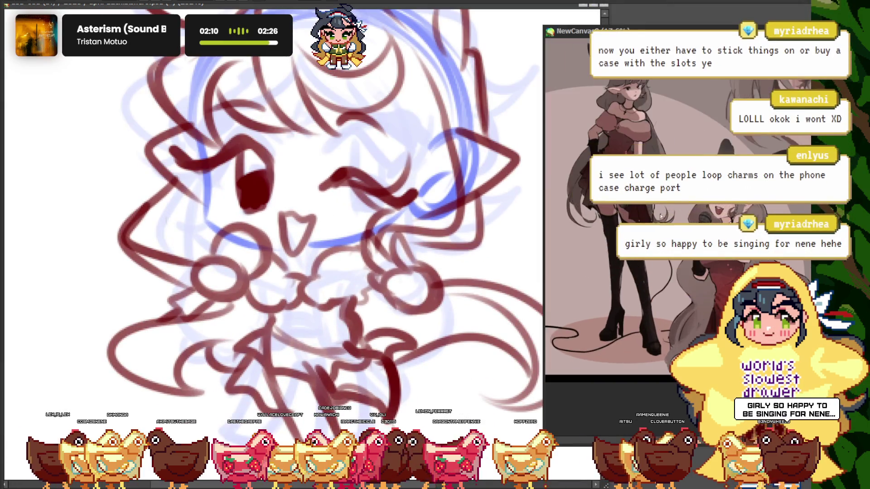
pyautogui.scroll(-3, 212, 180)
pyautogui.scroll(5, 311, 266)
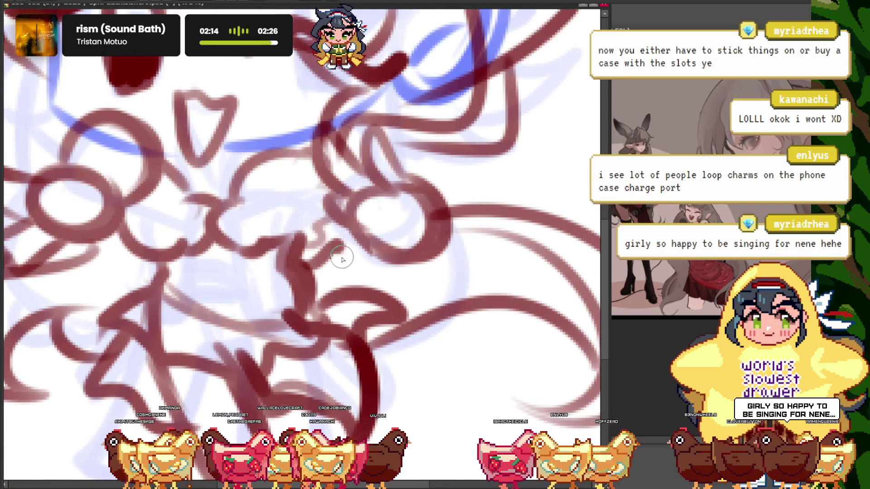
pyautogui.scroll(-5, 280, 222)
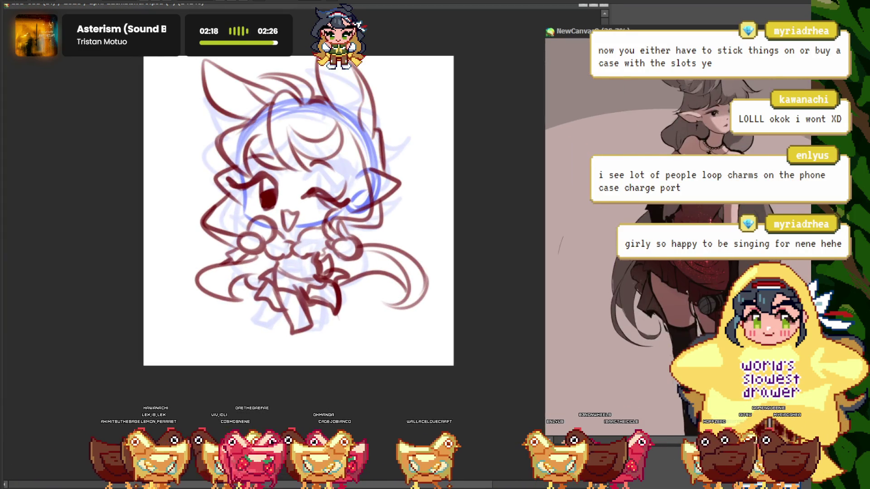
pyautogui.scroll(5, 304, 242)
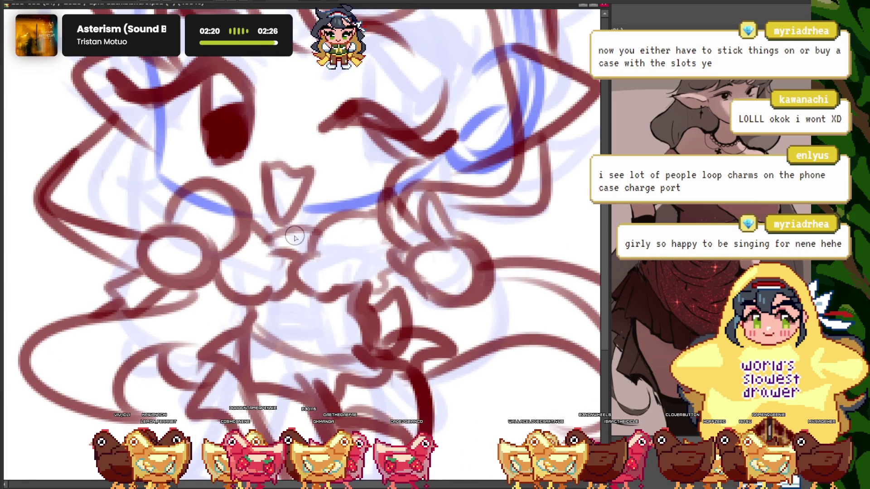
pyautogui.scroll(-5, 270, 220)
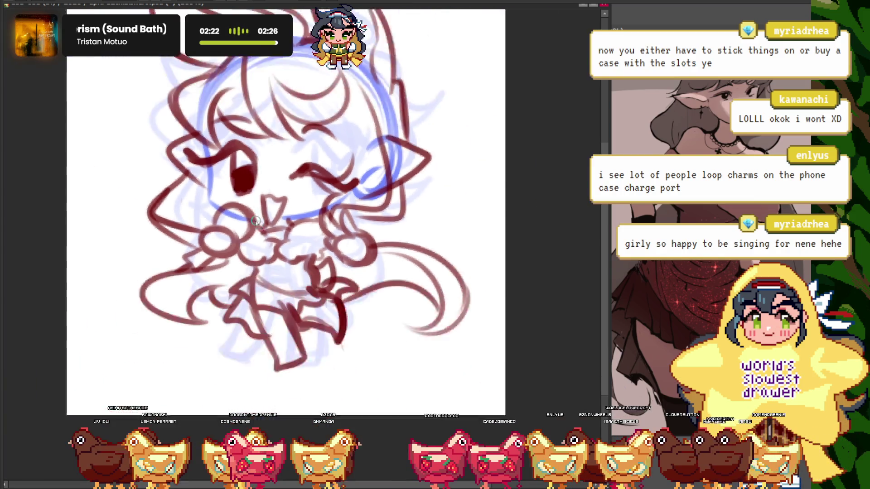
pyautogui.scroll(-2, 270, 221)
pyautogui.scroll(2, 236, 201)
pyautogui.scroll(2, 237, 201)
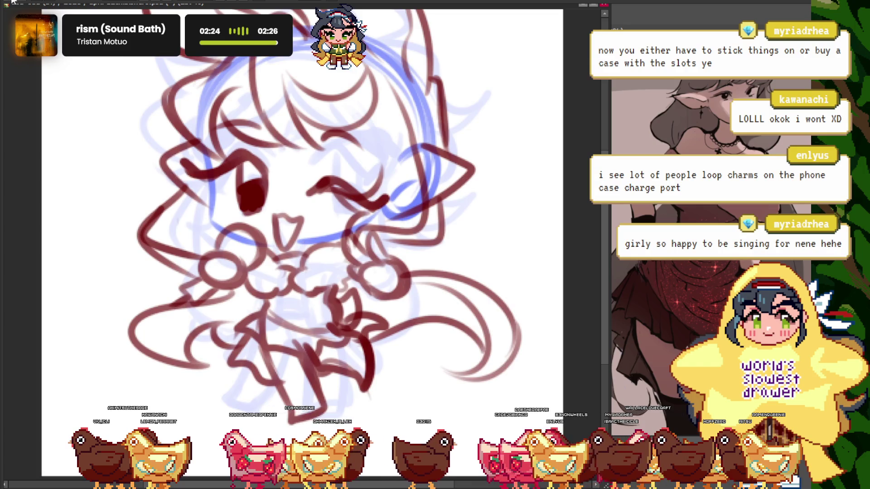
pyautogui.scroll(1, 320, 245)
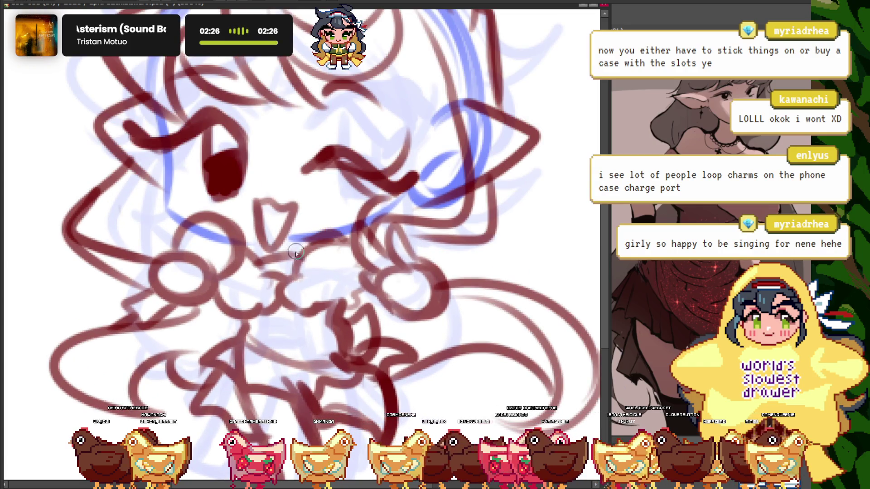
pyautogui.scroll(1, 339, 268)
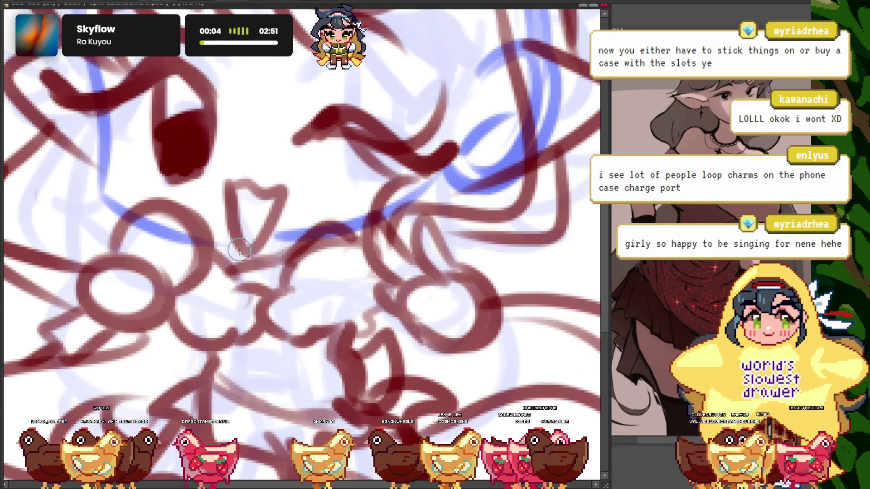
pyautogui.scroll(-1, 222, 247)
pyautogui.scroll(-2, 215, 227)
pyautogui.scroll(-2, 212, 207)
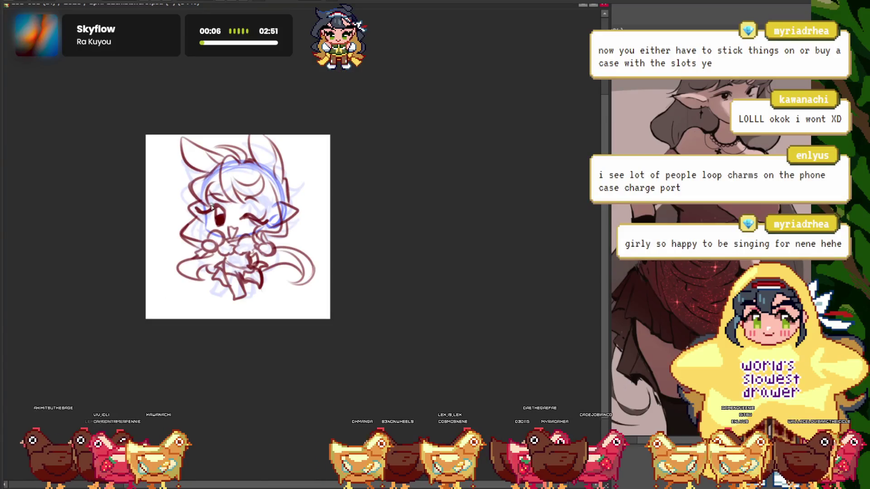
pyautogui.scroll(4, 211, 206)
pyautogui.scroll(-3, 228, 210)
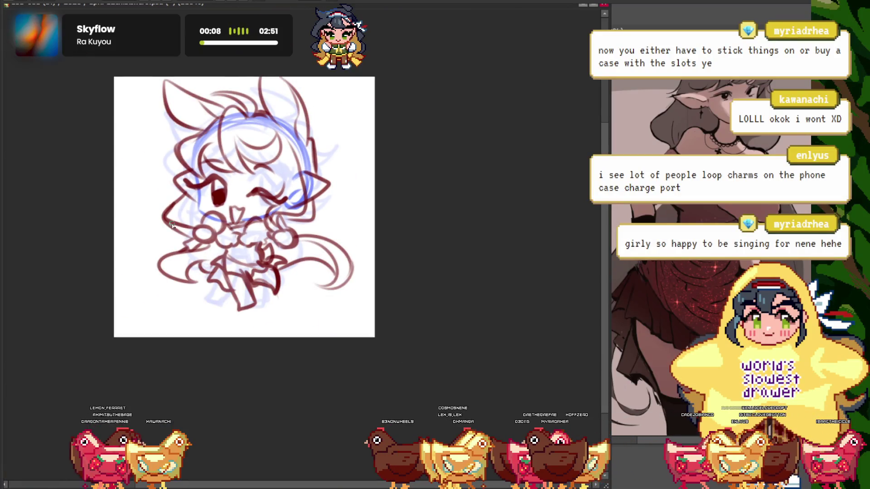
pyautogui.scroll(1, 177, 220)
pyautogui.scroll(2, 190, 206)
pyautogui.scroll(2, 205, 189)
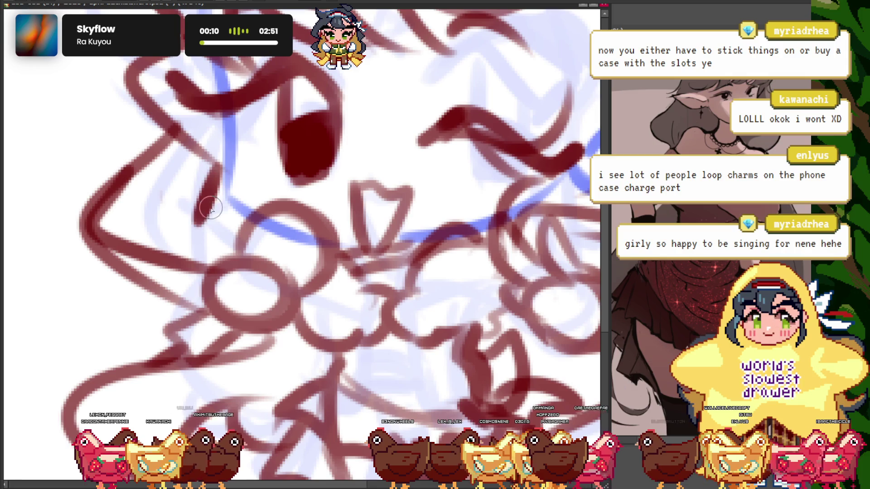
pyautogui.scroll(-3, 203, 196)
pyautogui.scroll(-1, 188, 185)
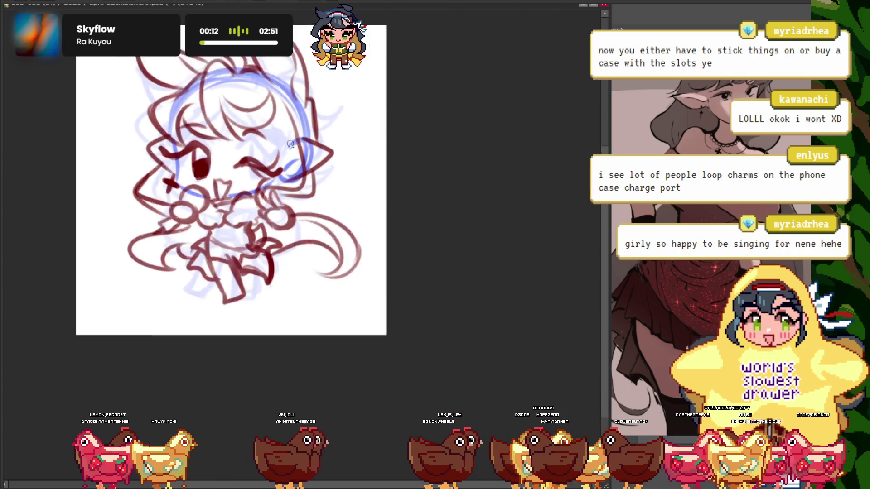
pyautogui.scroll(3, 248, 200)
pyautogui.scroll(-2, 358, 193)
pyautogui.scroll(-1, 358, 193)
pyautogui.scroll(1, 269, 195)
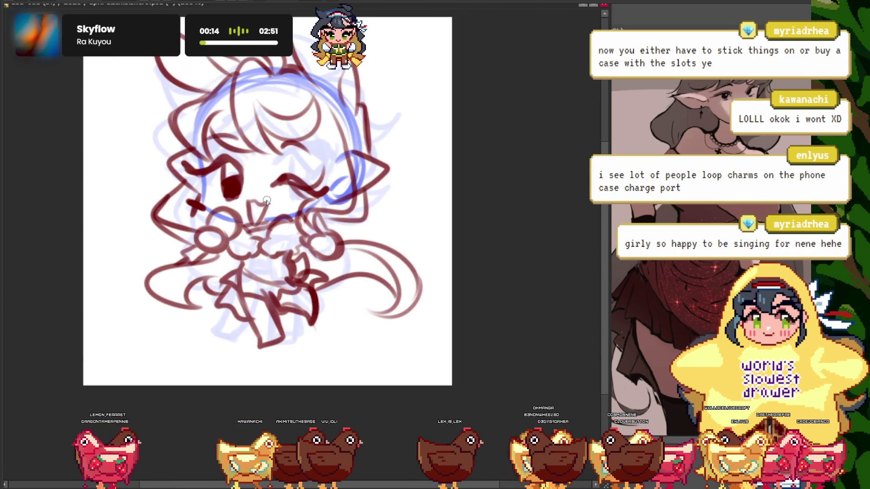
pyautogui.scroll(1, 267, 201)
pyautogui.scroll(2, 272, 202)
pyautogui.scroll(-2, 280, 203)
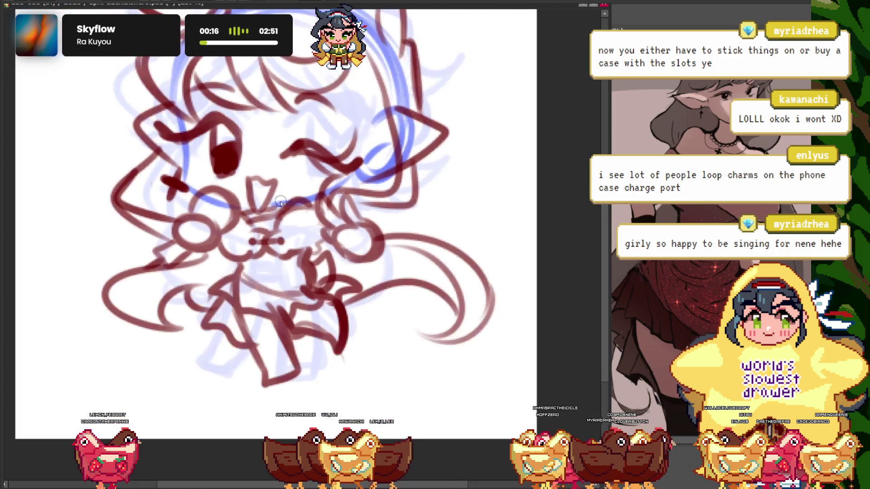
pyautogui.scroll(-3, 280, 203)
pyautogui.scroll(3, 299, 218)
pyautogui.scroll(2, 324, 239)
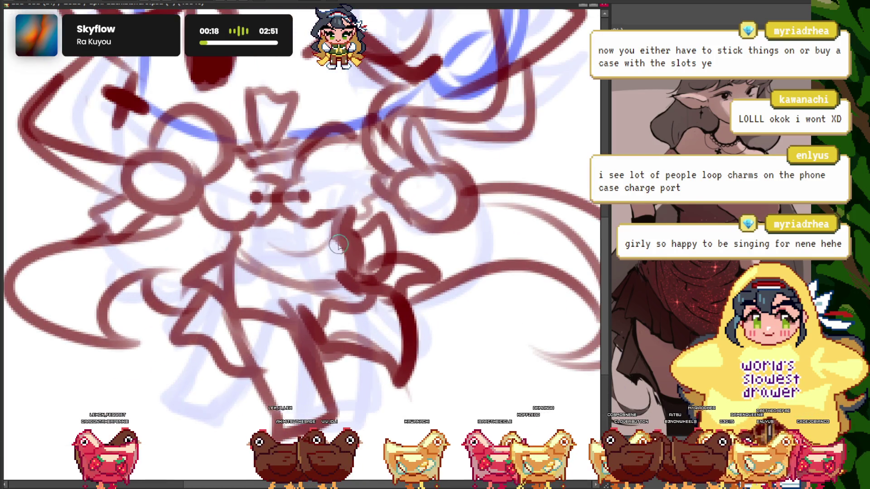
pyautogui.scroll(-2, 366, 272)
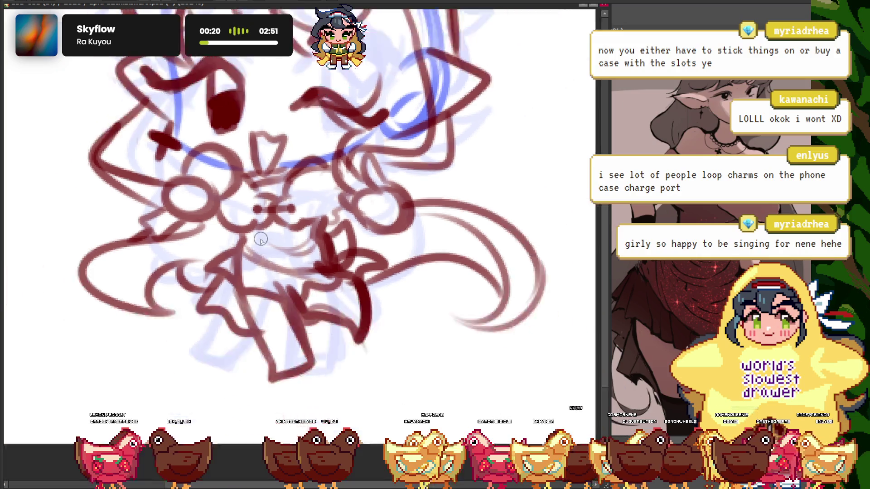
pyautogui.scroll(-2, 344, 254)
pyautogui.scroll(2, 321, 232)
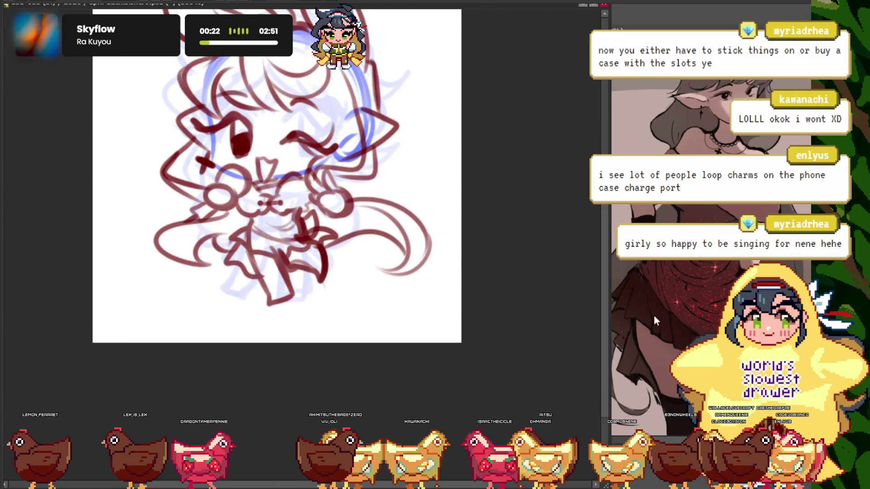
pyautogui.scroll(2, 297, 259)
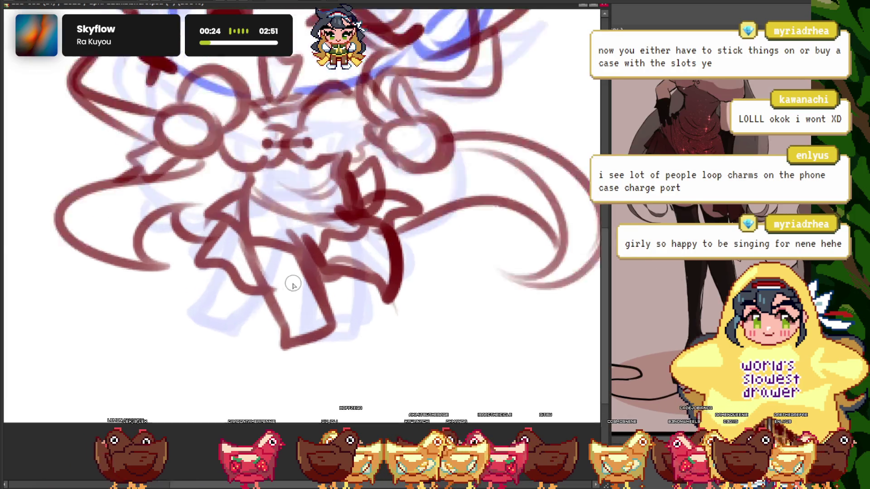
pyautogui.scroll(1, 292, 284)
pyautogui.scroll(-2, 275, 233)
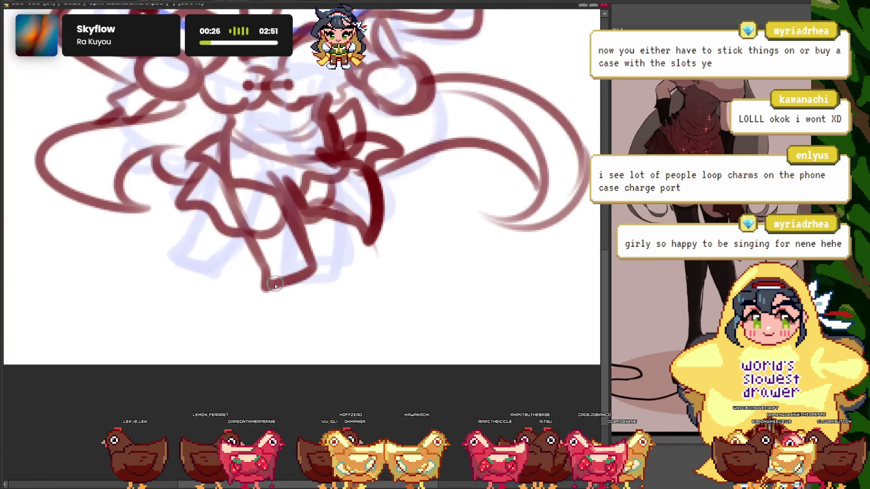
pyautogui.scroll(1, 303, 270)
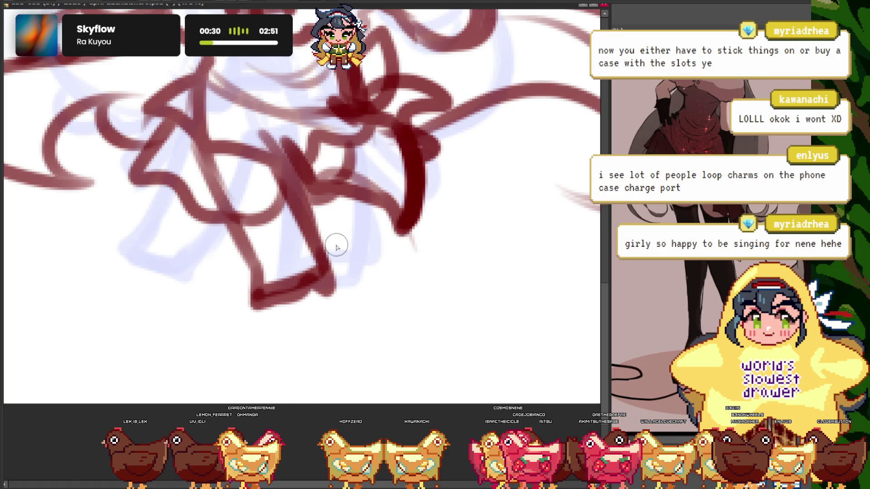
pyautogui.scroll(-3, 336, 246)
pyautogui.scroll(1, 318, 227)
pyautogui.scroll(-1, 317, 227)
pyautogui.scroll(1, 318, 240)
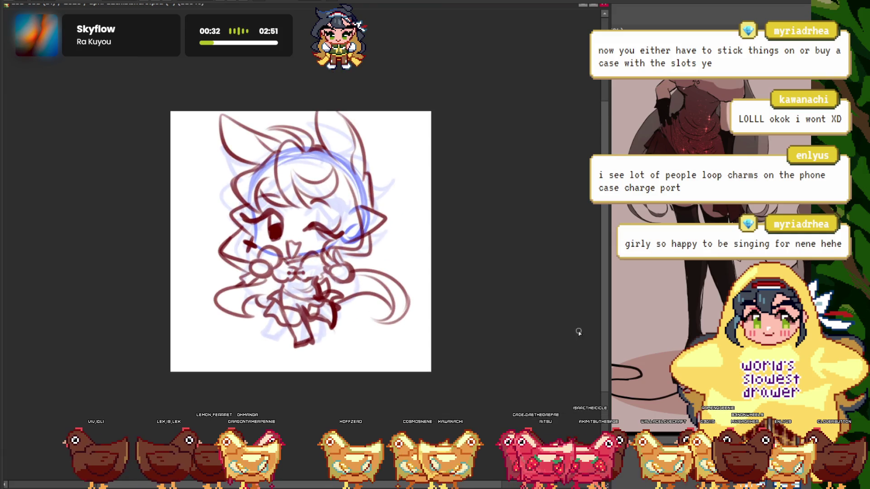
pyautogui.scroll(-1, 248, 213)
pyautogui.scroll(2, 242, 235)
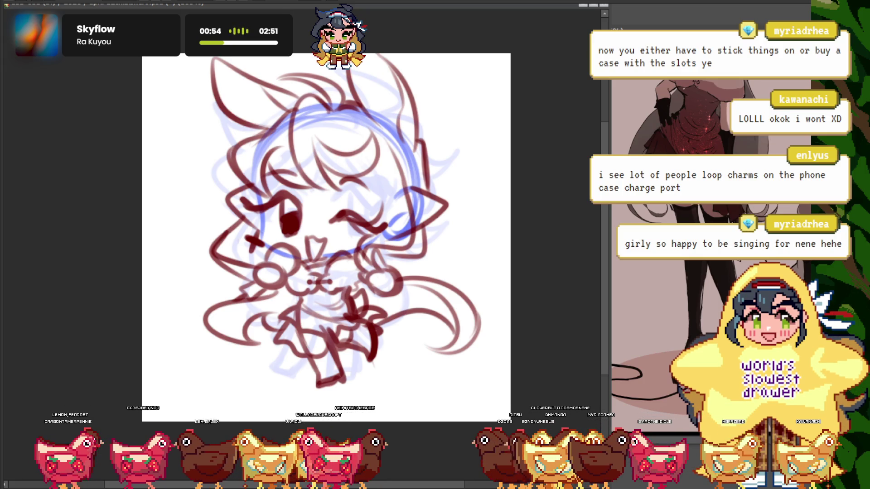
pyautogui.scroll(-2, 293, 140)
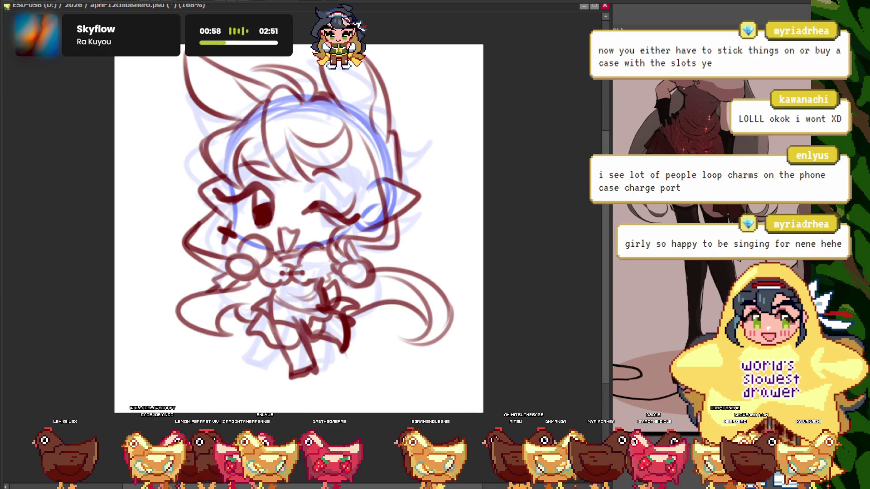
pyautogui.scroll(-3, 419, 153)
# Draw a rounded phone outline beside the head with a camera dot and inner left edge
pyautogui.scroll(8, 418, 153)
pyautogui.moveTo(429, 94)
pyautogui.mouseDown()
pyautogui.moveTo(446, 223)
pyautogui.moveTo(323, 120)
pyautogui.mouseUp()
pyautogui.moveTo(445, 185)
pyautogui.mouseDown()
pyautogui.moveTo(311, 174)
pyautogui.moveTo(441, 256)
pyautogui.mouseUp()
pyautogui.moveTo(395, 115); pyautogui.dragTo(370, 111)
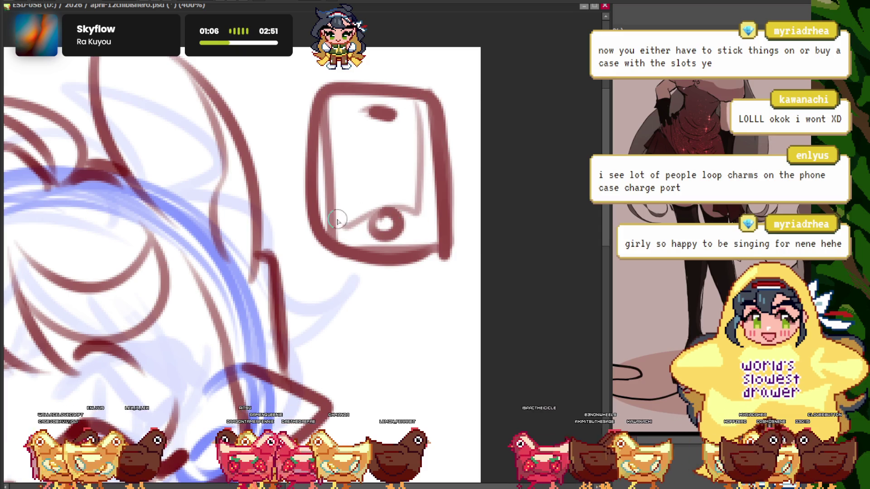
pyautogui.moveTo(334, 217); pyautogui.dragTo(348, 97)
pyautogui.scroll(-2, 338, 187)
pyautogui.scroll(1, 373, 203)
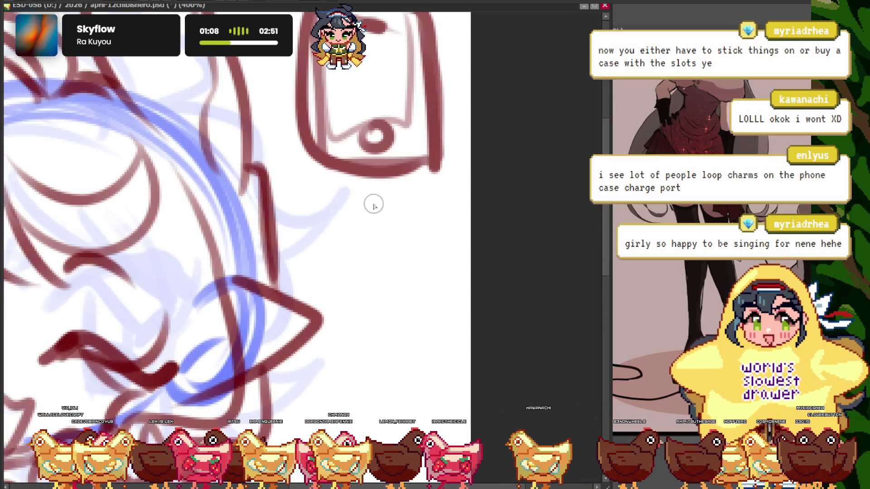
pyautogui.scroll(1, 377, 231)
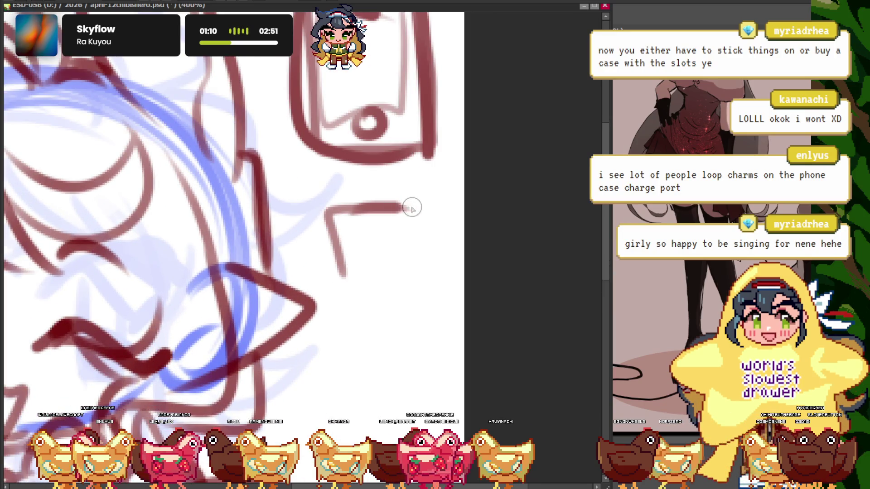
# Sketch a box charm under the phone, then redraw it thicker with a hanging loop
pyautogui.moveTo(410, 206)
pyautogui.mouseDown()
pyautogui.moveTo(346, 272)
pyautogui.moveTo(387, 300)
pyautogui.mouseUp()
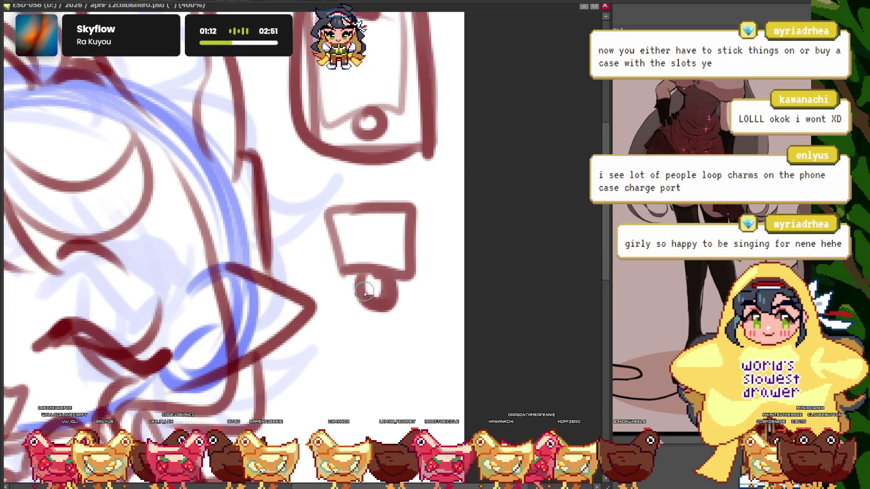
pyautogui.scroll(2, 301, 247)
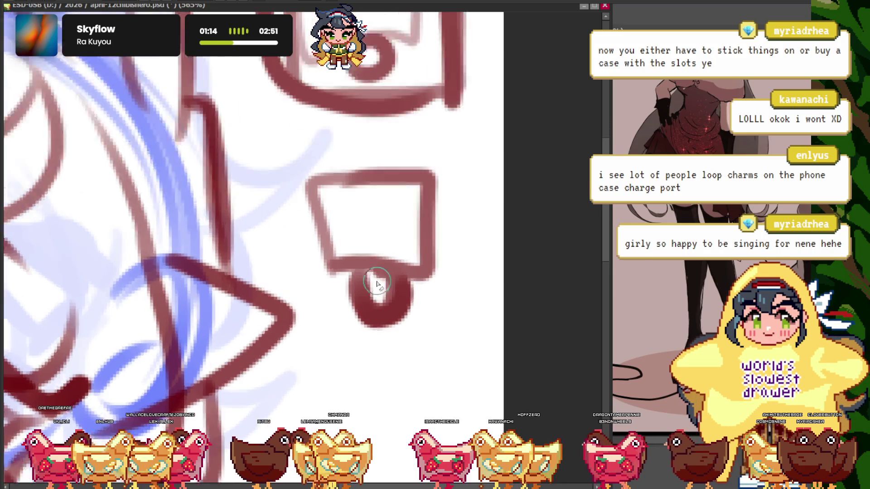
pyautogui.scroll(1, 379, 287)
pyautogui.moveTo(379, 287)
pyautogui.mouseDown()
pyautogui.moveTo(398, 317)
pyautogui.moveTo(363, 290)
pyautogui.mouseUp()
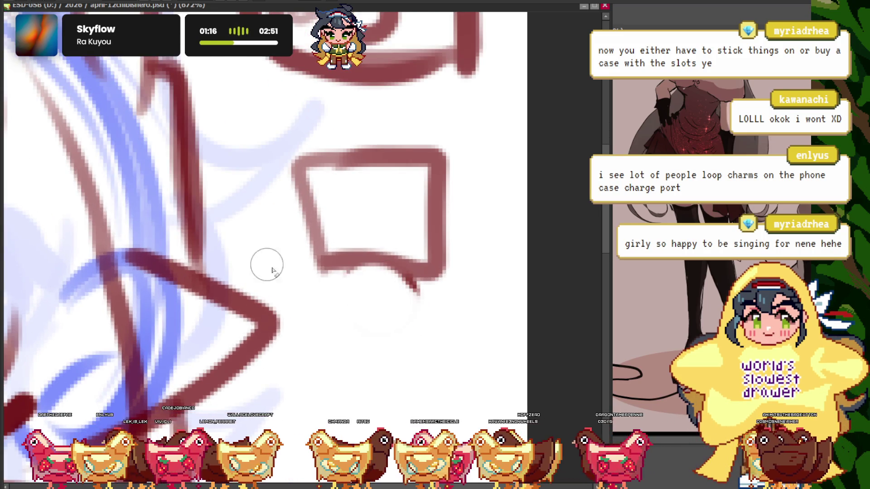
pyautogui.moveTo(299, 170); pyautogui.dragTo(446, 156)
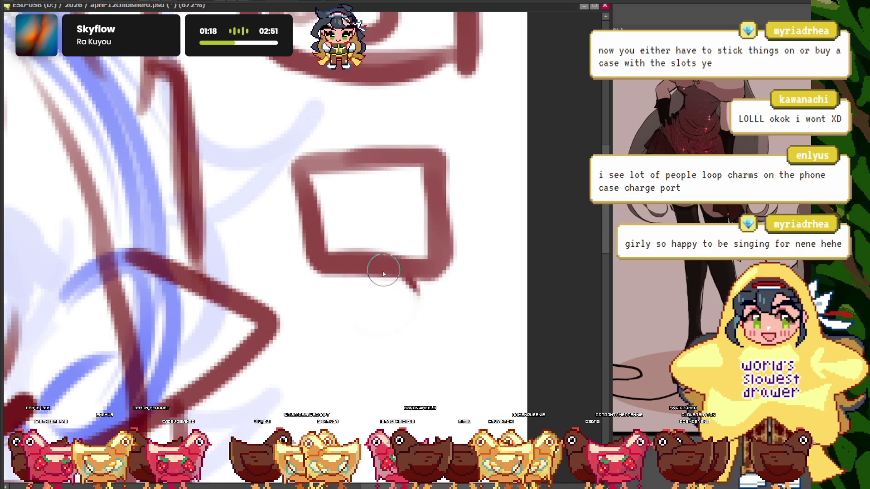
pyautogui.moveTo(385, 268)
pyautogui.mouseDown()
pyautogui.moveTo(384, 282)
pyautogui.moveTo(356, 278)
pyautogui.moveTo(368, 292)
pyautogui.mouseUp()
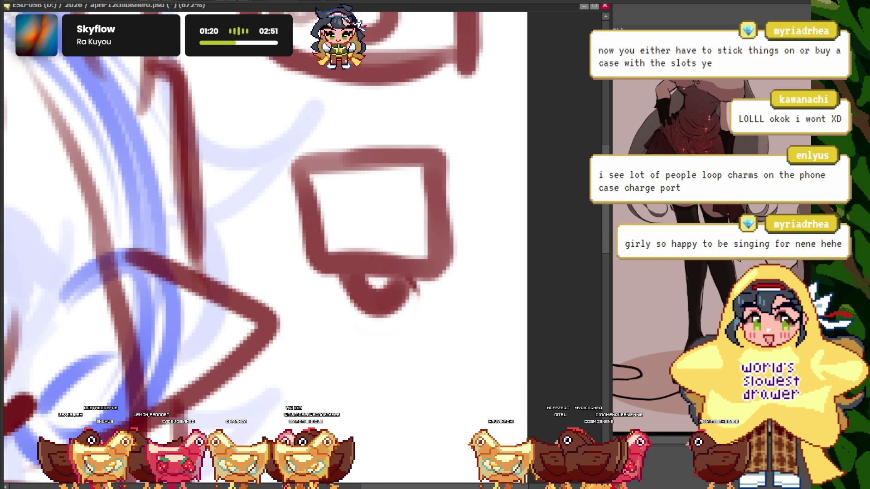
pyautogui.scroll(-3, 361, 283)
pyautogui.scroll(-2, 345, 154)
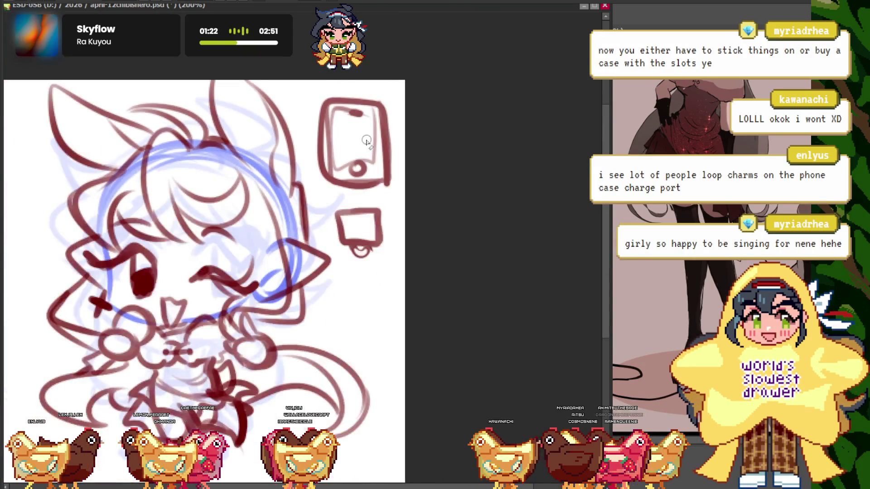
# Add a stroke under the phone's bottom edge, plus an arc and ring around the box charm
pyautogui.scroll(2, 362, 204)
pyautogui.scroll(2, 398, 228)
pyautogui.scroll(1, 398, 228)
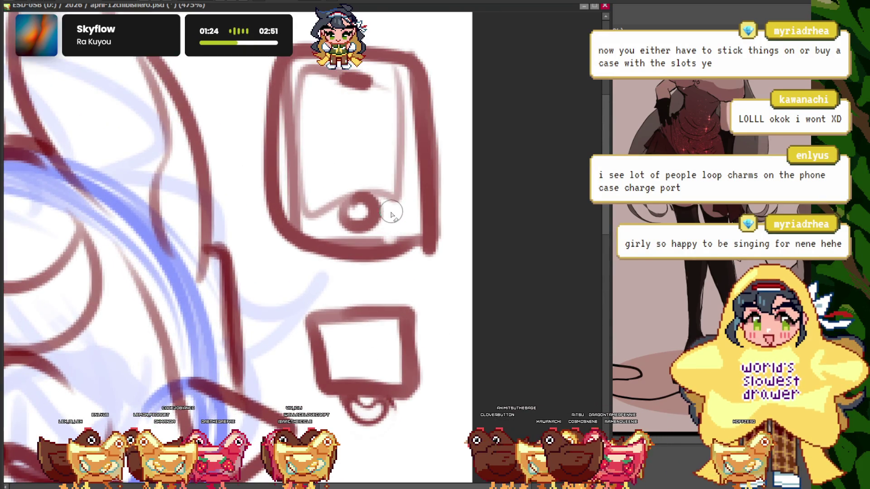
pyautogui.scroll(-1, 384, 235)
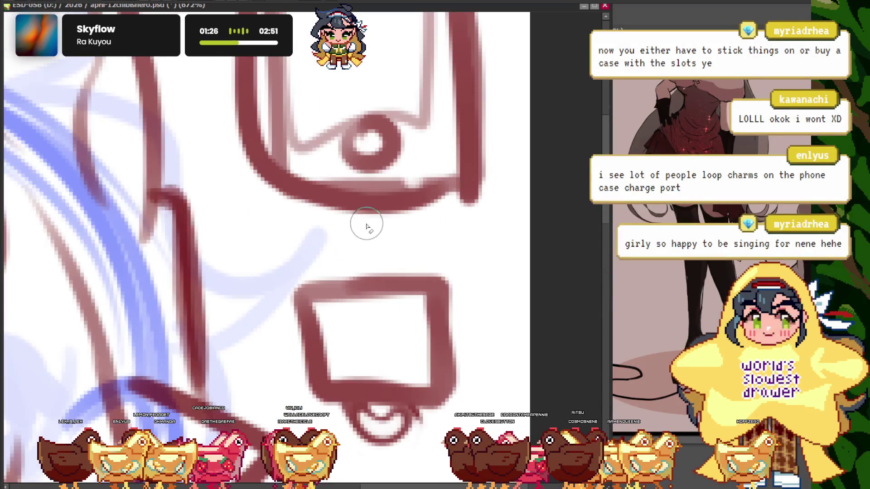
pyautogui.scroll(3, 363, 223)
pyautogui.scroll(1, 358, 217)
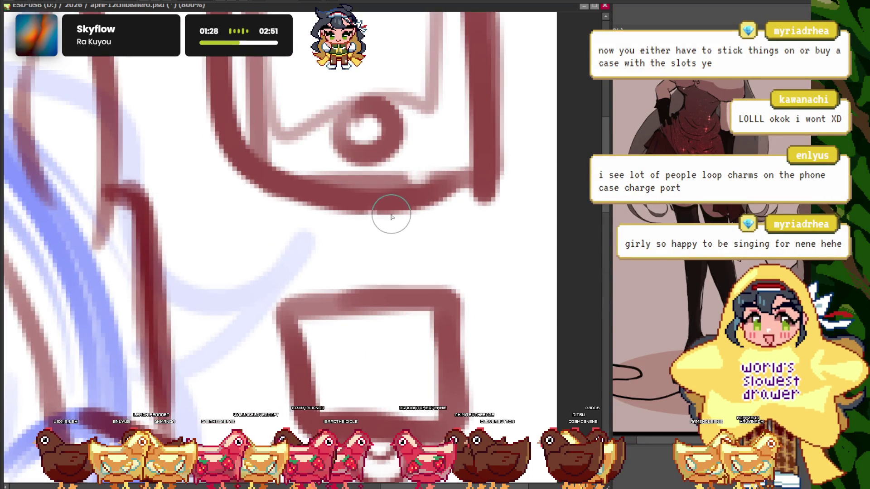
pyautogui.moveTo(389, 214); pyautogui.dragTo(349, 224)
pyautogui.scroll(-2, 352, 238)
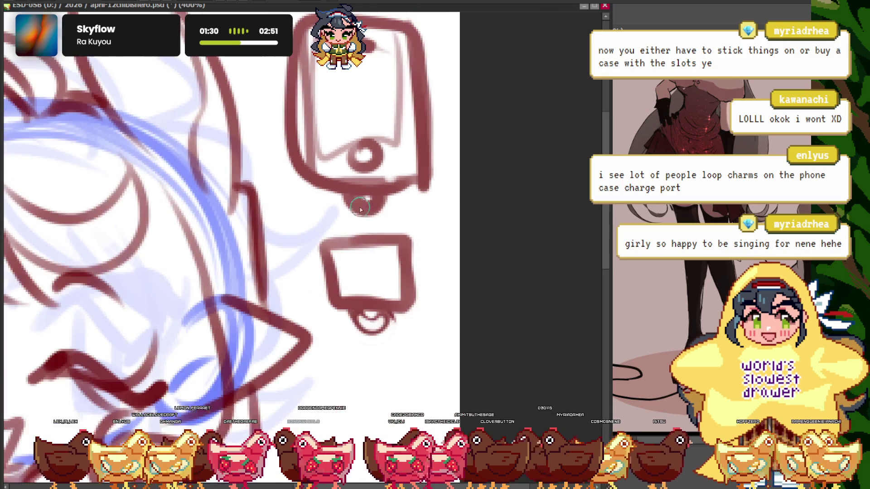
pyautogui.scroll(1, 362, 236)
pyautogui.moveTo(328, 289); pyautogui.dragTo(410, 274)
pyautogui.moveTo(320, 308); pyautogui.dragTo(440, 318)
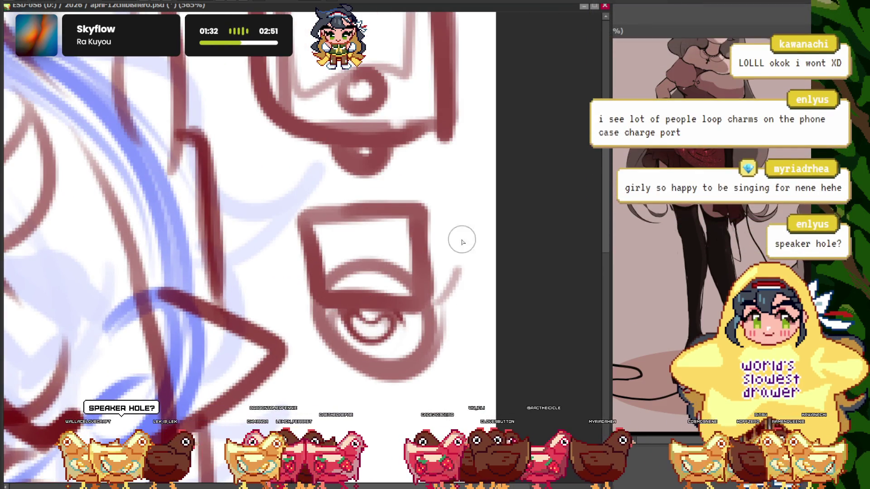
pyautogui.scroll(2, 404, 179)
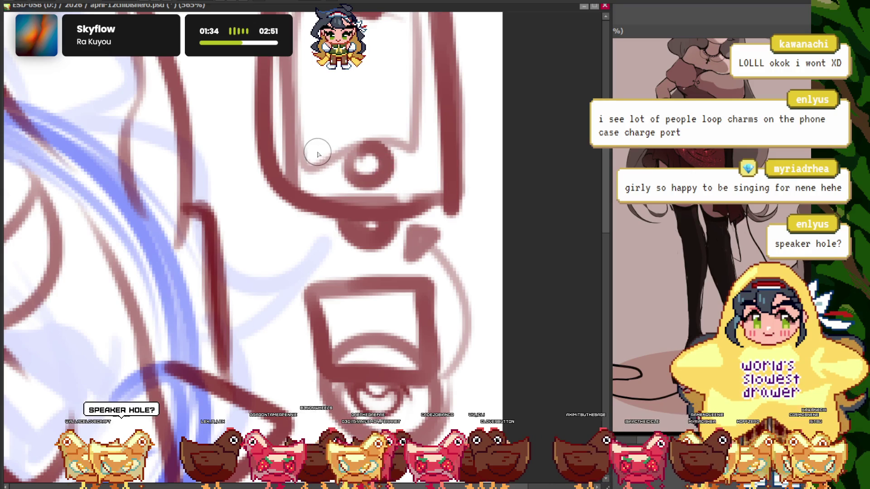
pyautogui.scroll(1, 373, 231)
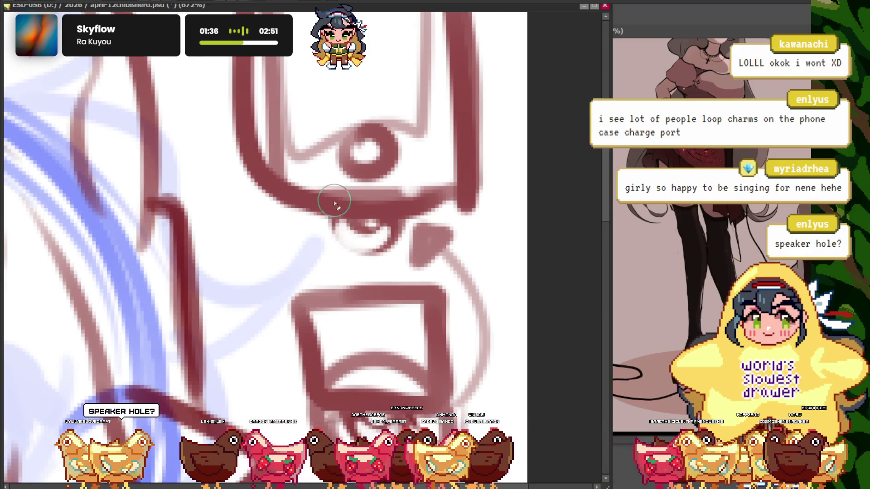
pyautogui.scroll(-6, 334, 204)
pyautogui.scroll(3, 340, 195)
# Dot two beads below the charge port, erase the box charm, and draw a diamond charm with a hole
pyautogui.click(329, 198)
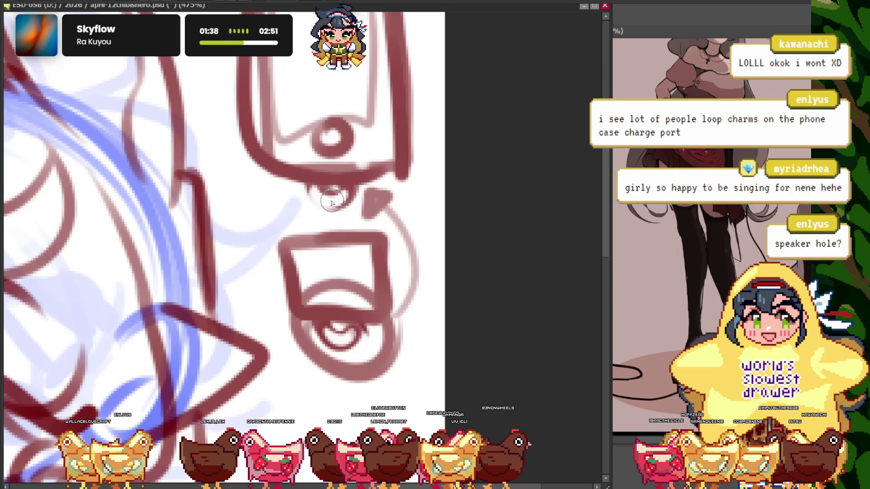
pyautogui.click(325, 217)
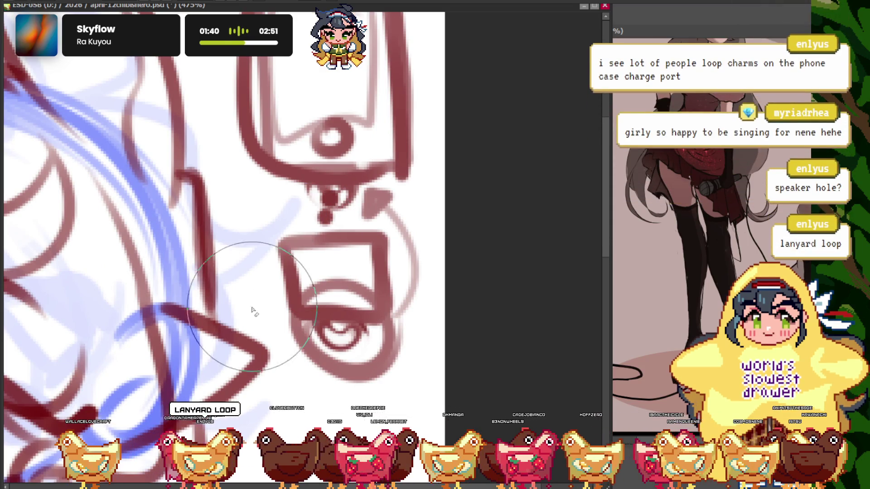
pyautogui.moveTo(252, 311)
pyautogui.mouseDown()
pyautogui.moveTo(365, 285)
pyautogui.moveTo(344, 326)
pyautogui.mouseUp()
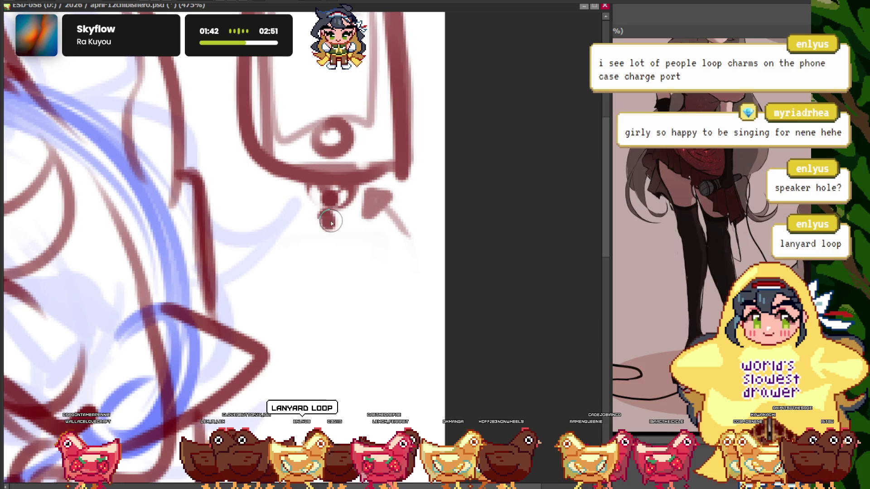
pyautogui.moveTo(327, 246); pyautogui.dragTo(378, 297)
pyautogui.click(343, 279)
pyautogui.scroll(-3, 336, 278)
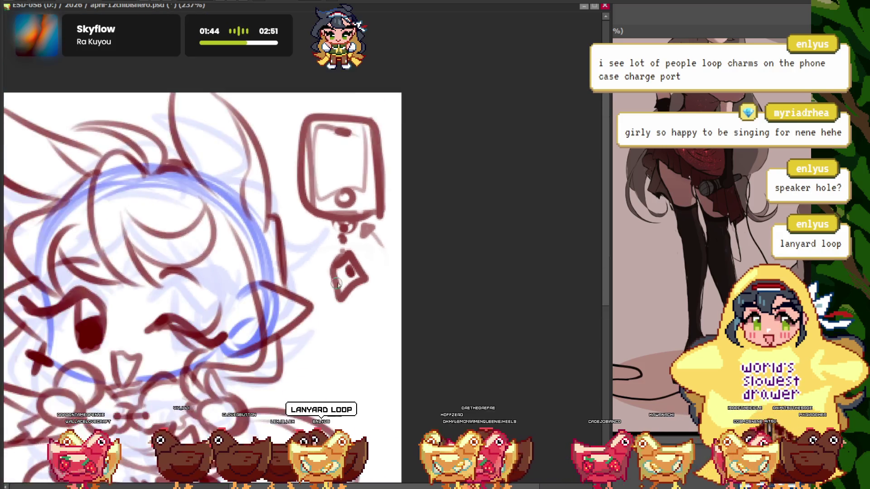
pyautogui.scroll(2, 308, 275)
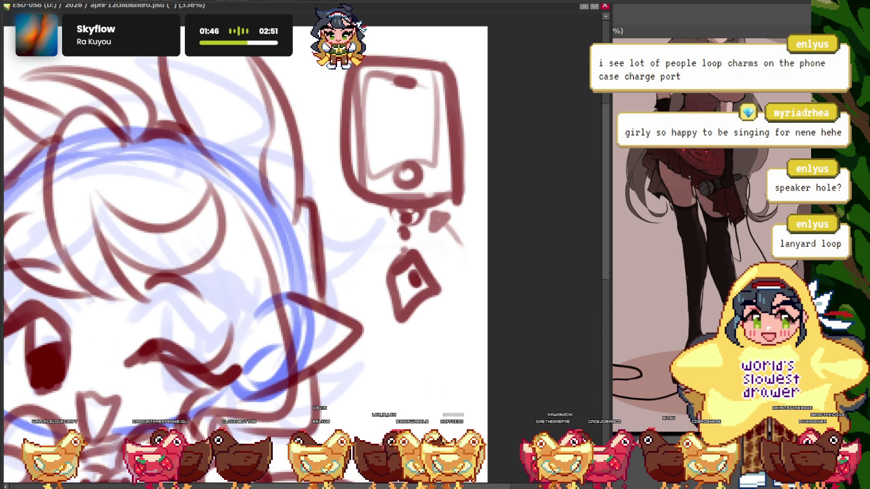
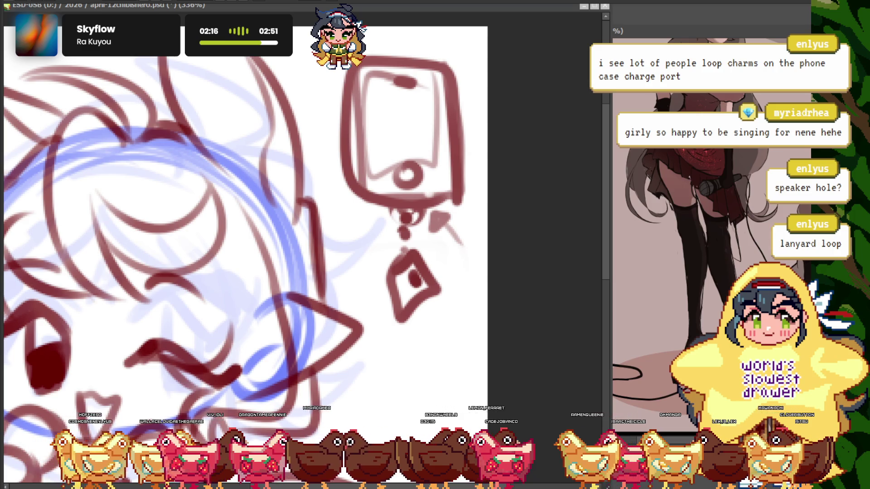
# Open a phone lanyard reference canvas beside the drawing and sketch the phone tab, loop and strap line
pyautogui.hotkey('ctrl', 'n')
pyautogui.moveTo(188, 96); pyautogui.dragTo(424, 112)
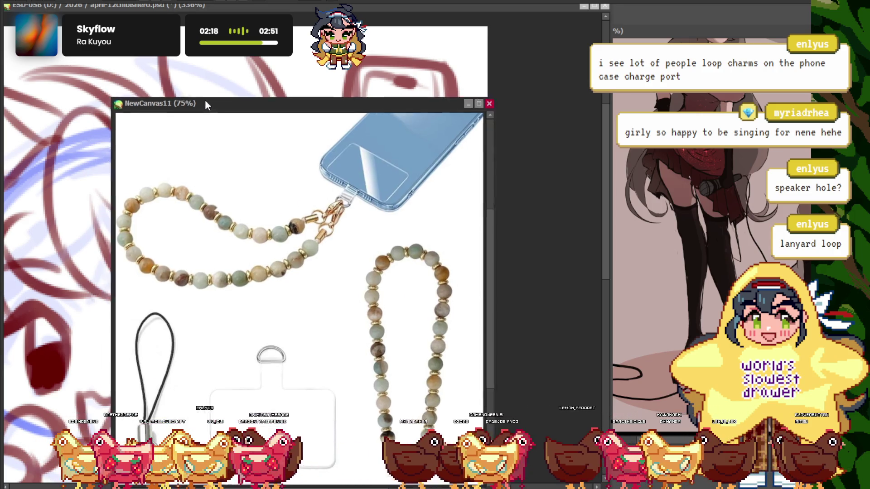
pyautogui.scroll(-5, 323, 210)
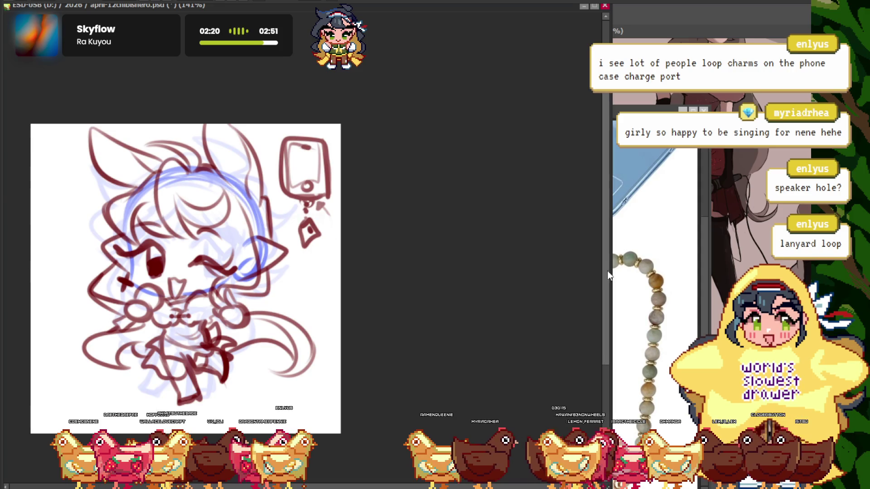
pyautogui.scroll(-3, 499, 252)
pyautogui.scroll(4, 451, 328)
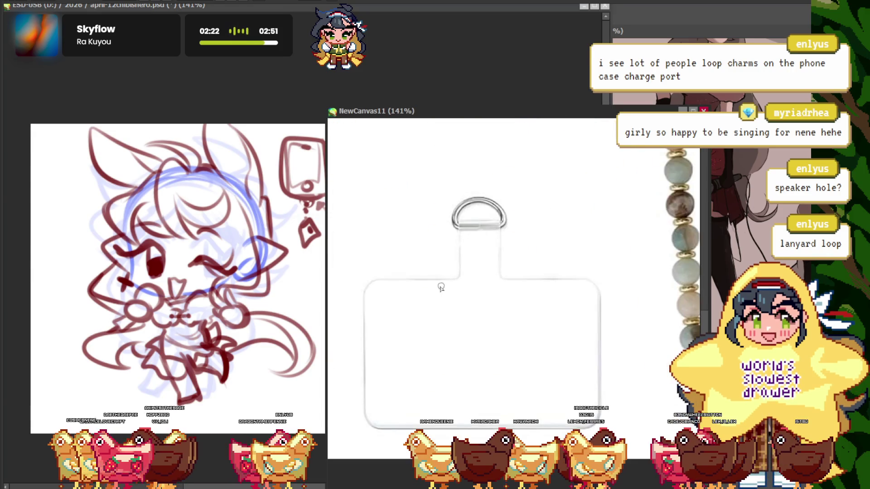
pyautogui.moveTo(469, 216); pyautogui.dragTo(531, 271)
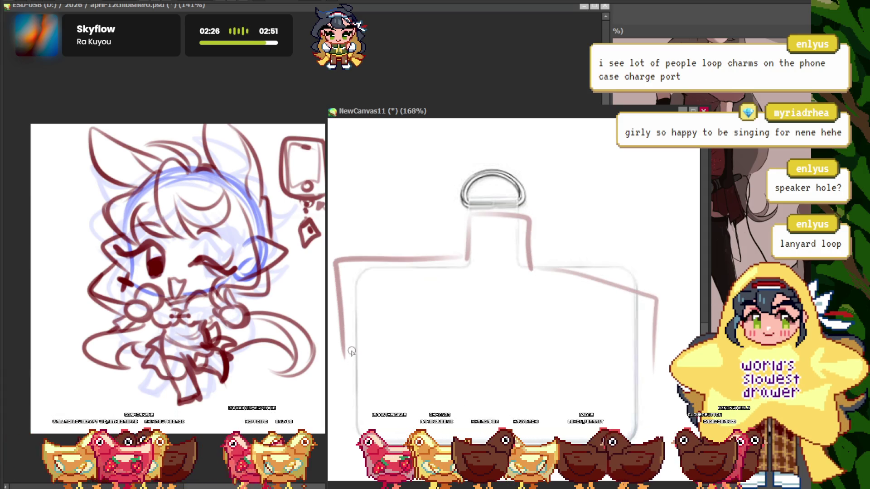
pyautogui.scroll(-3, 536, 266)
pyautogui.scroll(4, 485, 240)
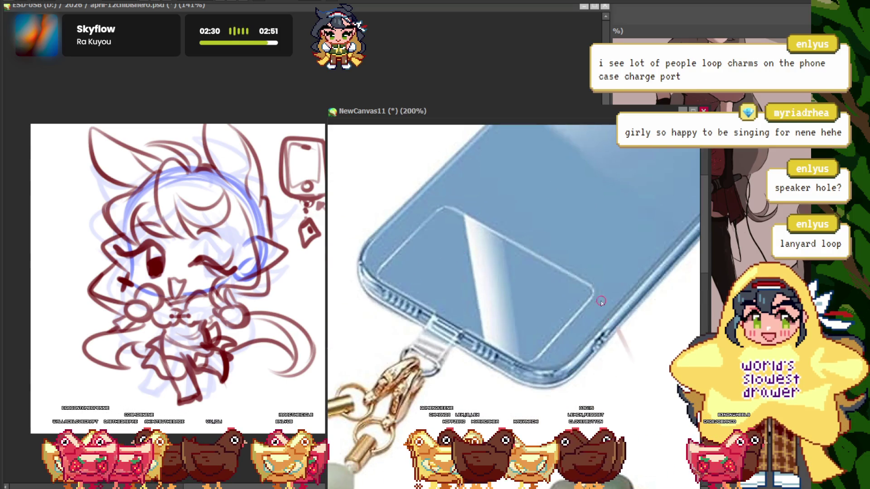
pyautogui.moveTo(608, 303)
pyautogui.mouseDown()
pyautogui.moveTo(595, 344)
pyautogui.moveTo(636, 389)
pyautogui.mouseUp()
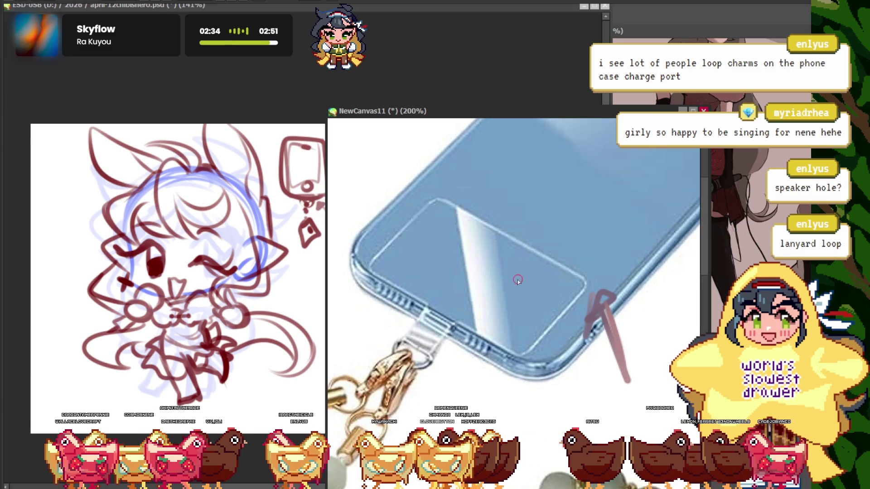
pyautogui.scroll(-2, 503, 272)
pyautogui.scroll(2, 540, 272)
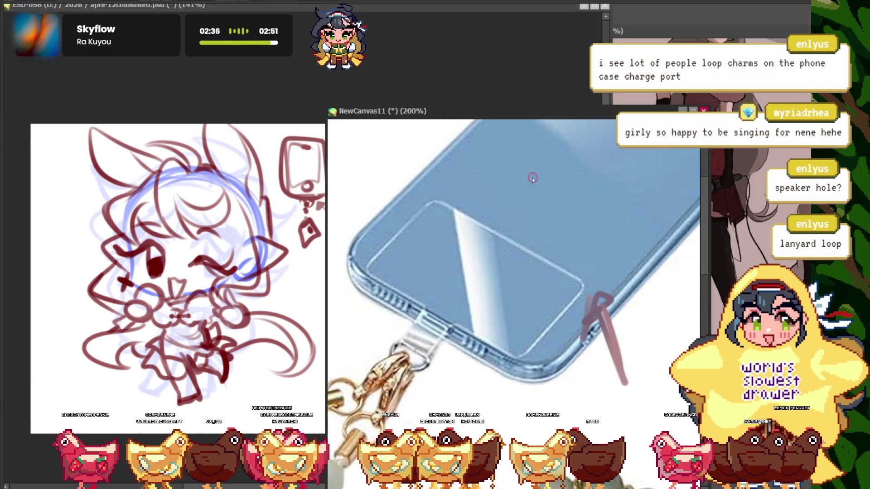
pyautogui.moveTo(391, 271); pyautogui.dragTo(514, 356)
# Close the lanyard reference and look over the chibi sketch
pyautogui.scroll(-3, 512, 331)
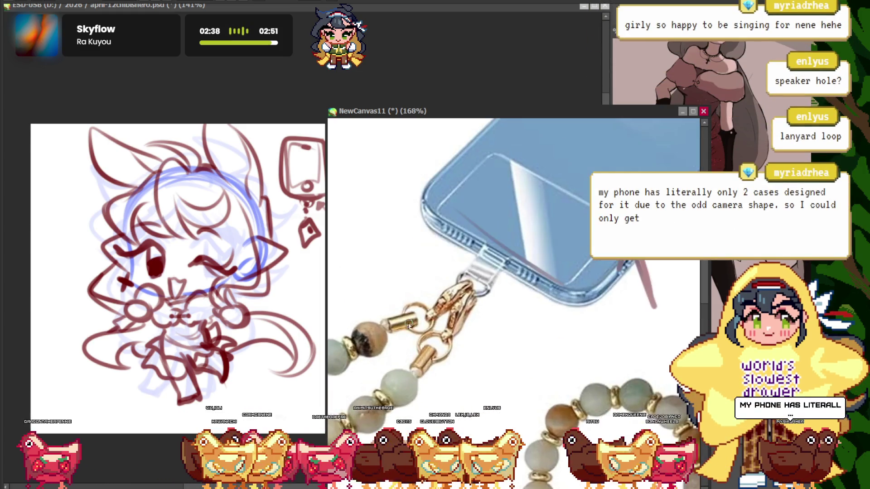
pyautogui.scroll(2, 496, 235)
pyautogui.scroll(2, 496, 234)
pyautogui.scroll(-1, 496, 234)
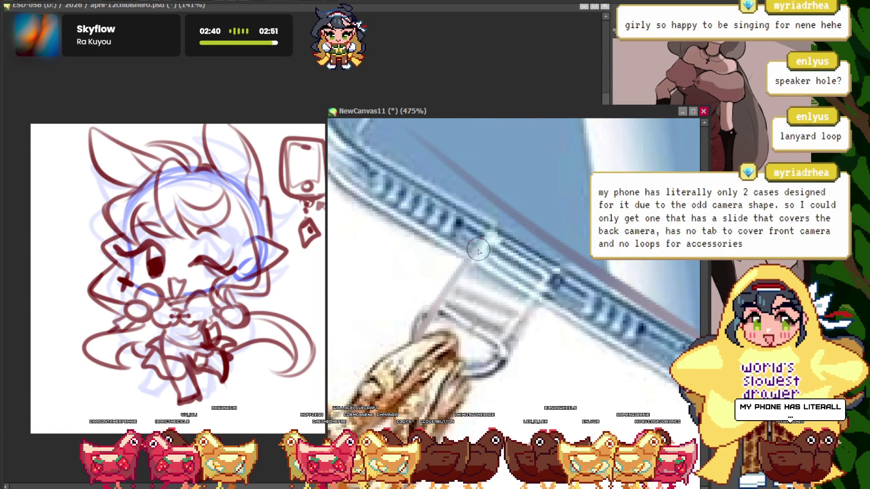
pyautogui.scroll(-1, 496, 238)
pyautogui.scroll(-2, 498, 244)
pyautogui.scroll(-1, 498, 253)
pyautogui.scroll(2, 498, 252)
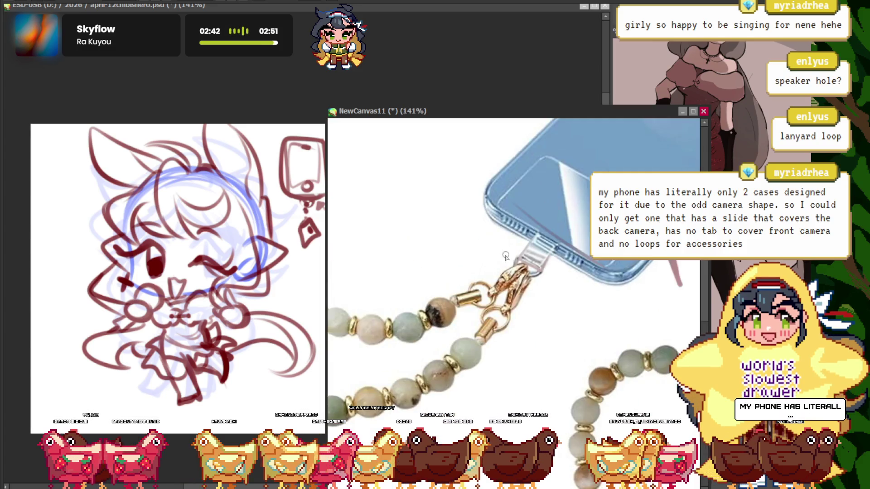
pyautogui.scroll(-3, 516, 258)
pyautogui.scroll(-2, 526, 254)
pyautogui.scroll(5, 534, 253)
pyautogui.scroll(-2, 533, 252)
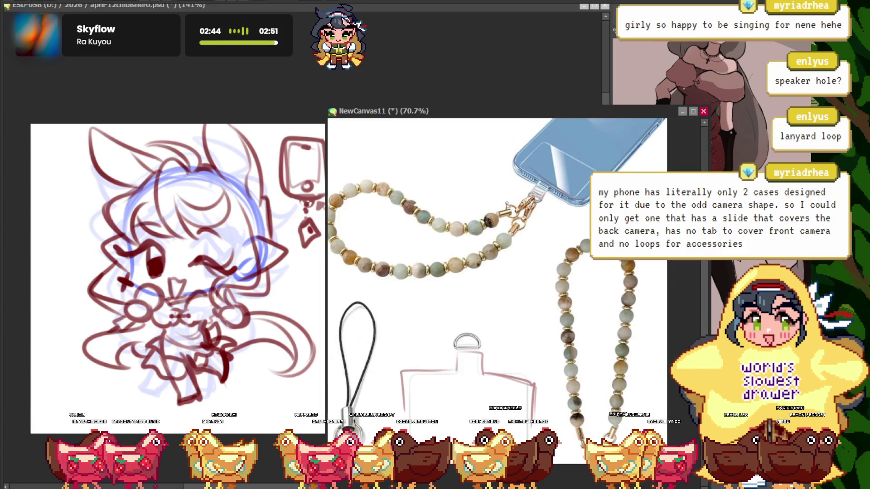
pyautogui.scroll(1, 449, 401)
pyautogui.scroll(1, 449, 400)
pyautogui.scroll(-3, 449, 400)
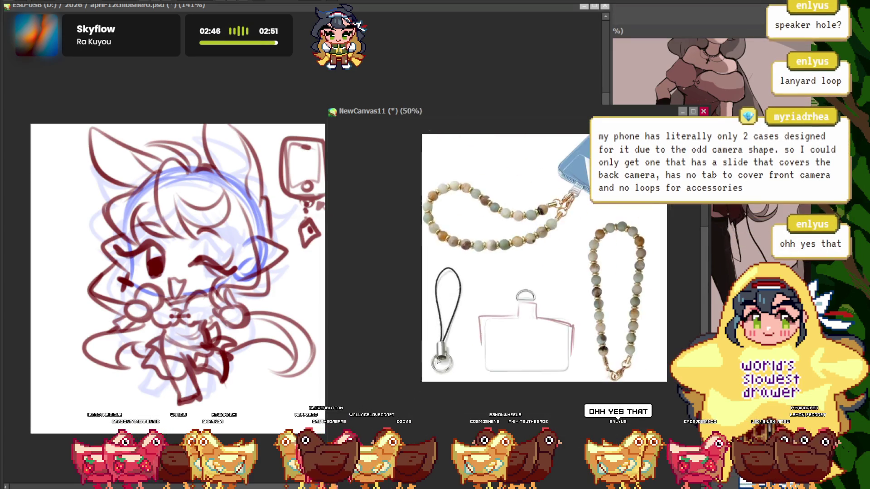
pyautogui.scroll(-2, 511, 278)
pyautogui.click(704, 111)
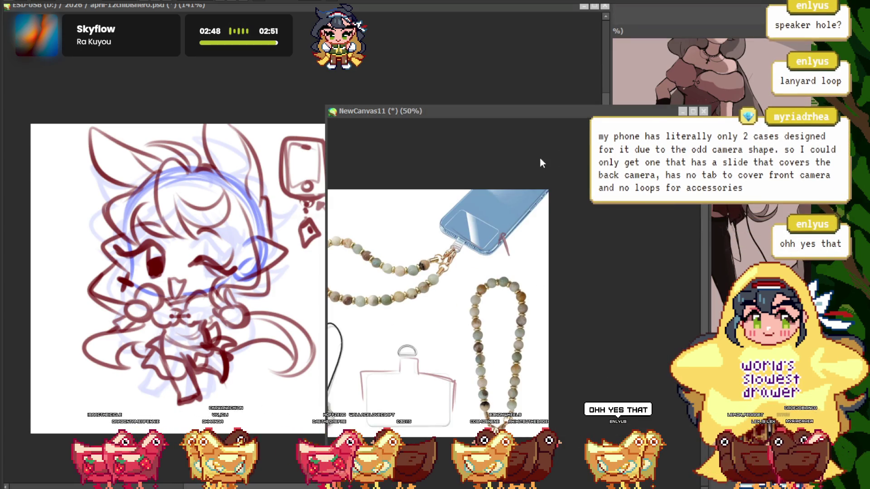
pyautogui.scroll(-3, 382, 241)
pyautogui.scroll(3, 337, 253)
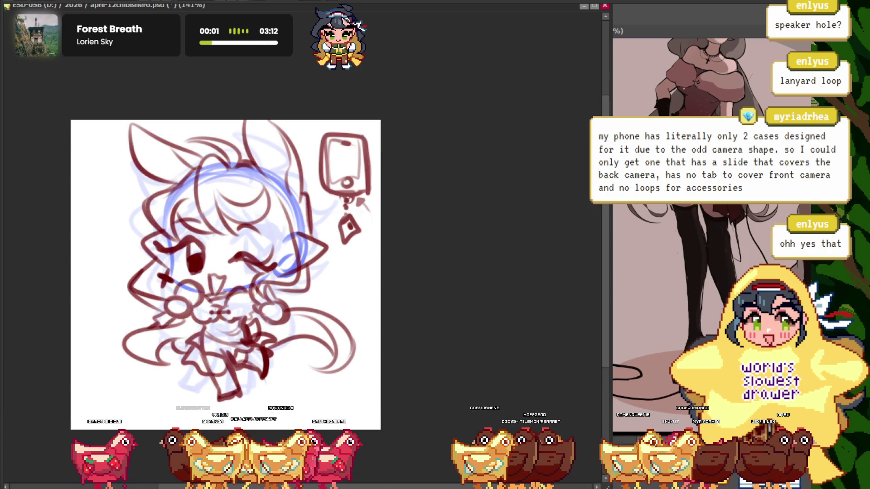
pyautogui.scroll(3, 271, 254)
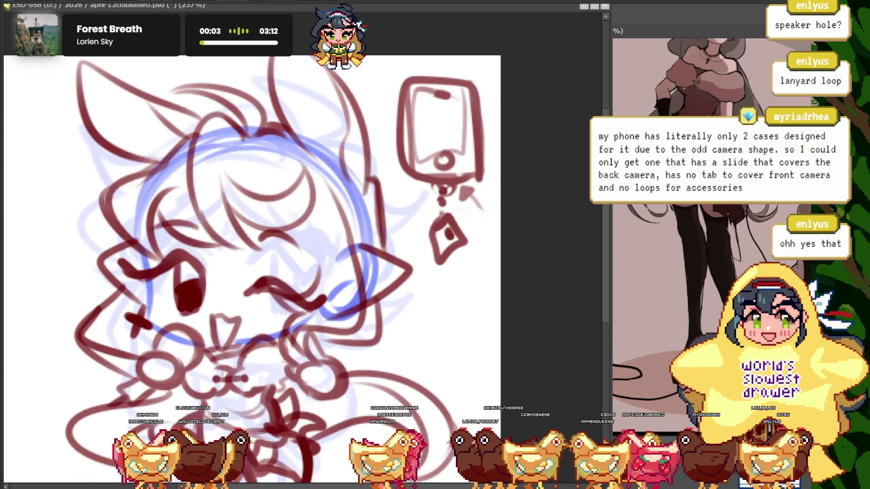
pyautogui.scroll(-2, 272, 254)
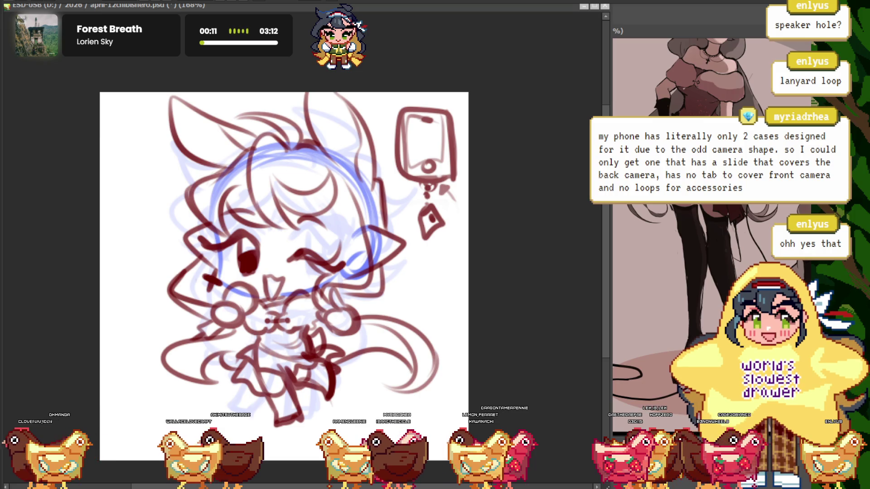
pyautogui.scroll(-3, 284, 263)
pyautogui.scroll(3, 284, 263)
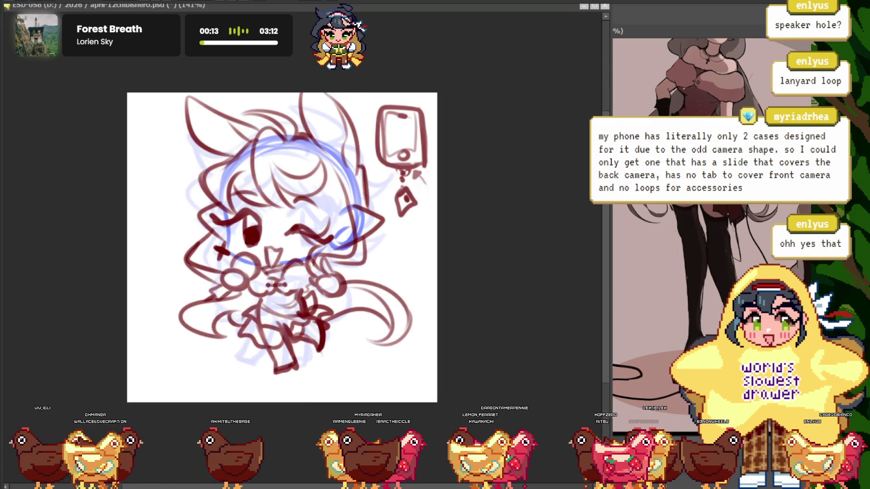
pyautogui.scroll(2, 284, 263)
pyautogui.scroll(1, 284, 262)
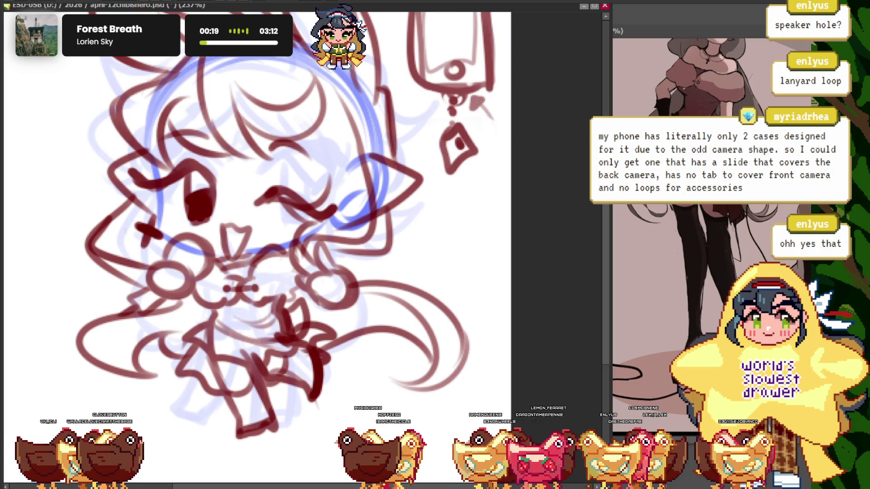
# Remove the faint blue rough strokes and erase the old blue circle around the head
pyautogui.hotkey('ctrl', 'z')
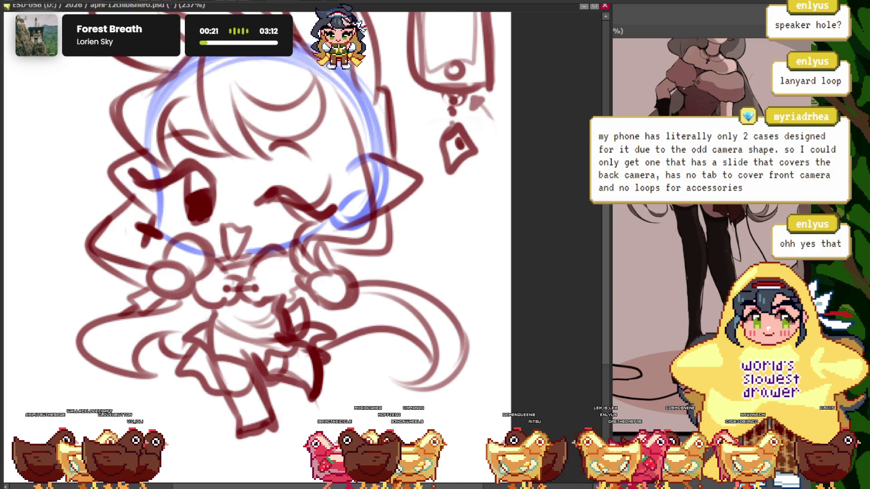
pyautogui.scroll(1, 299, 149)
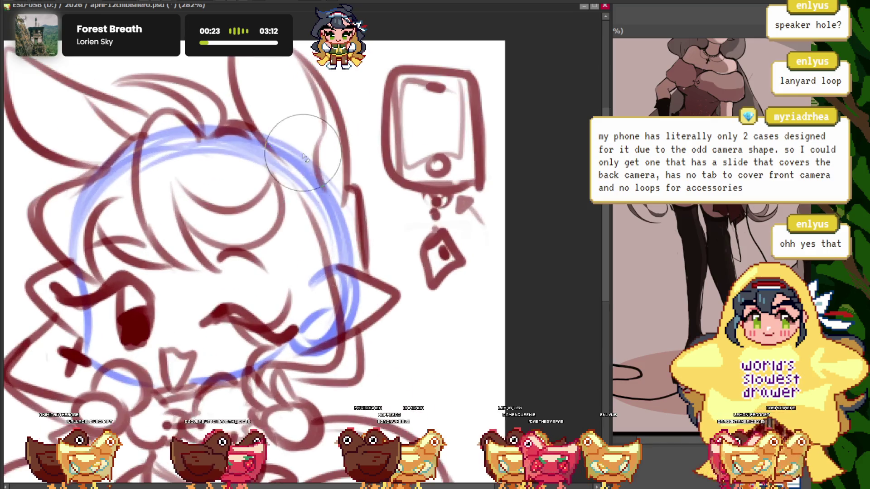
pyautogui.moveTo(313, 316); pyautogui.dragTo(313, 329)
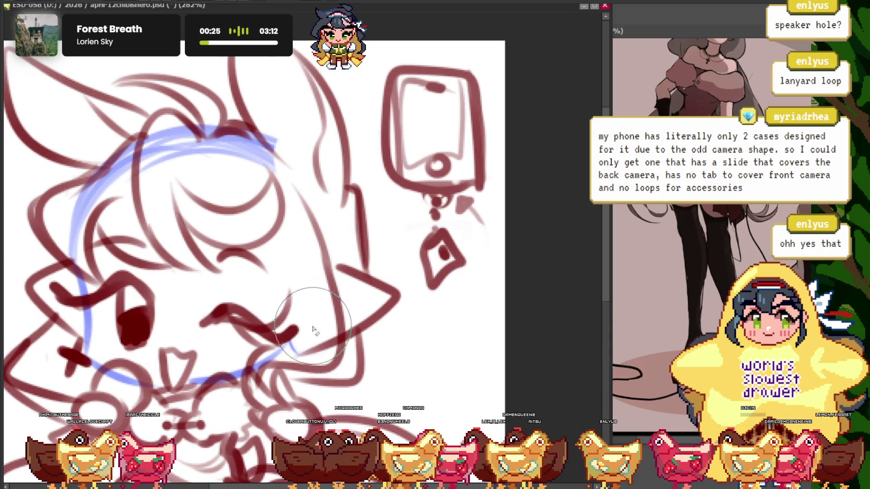
pyautogui.moveTo(267, 145); pyautogui.dragTo(97, 184)
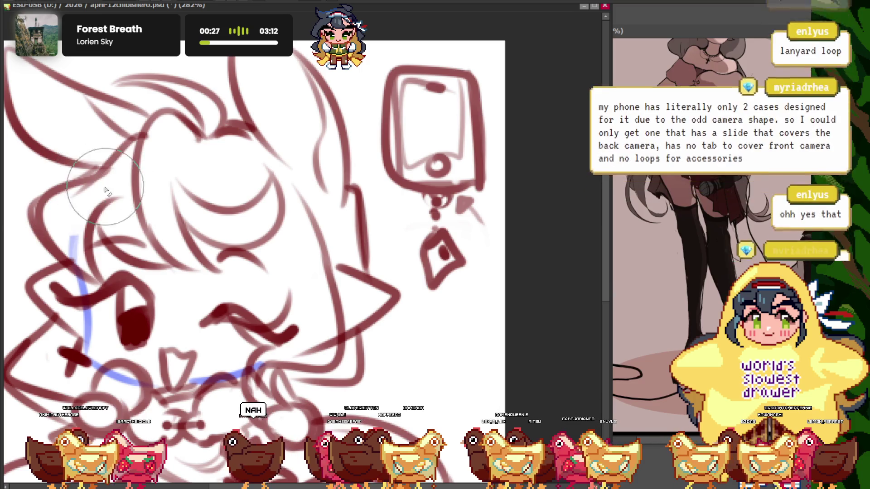
# Draw a fresh blue guide arc over the chibi's head
pyautogui.scroll(-5, 165, 199)
pyautogui.scroll(3, 166, 198)
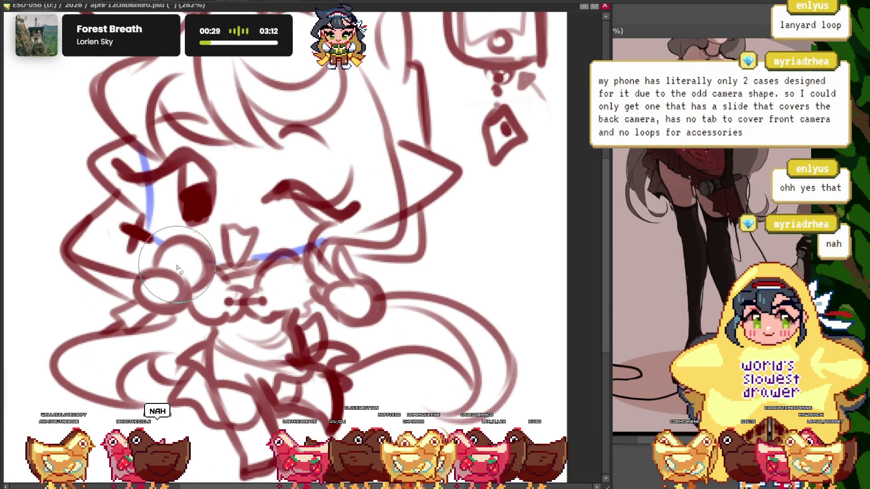
pyautogui.scroll(-5, 188, 176)
pyautogui.scroll(3, 188, 177)
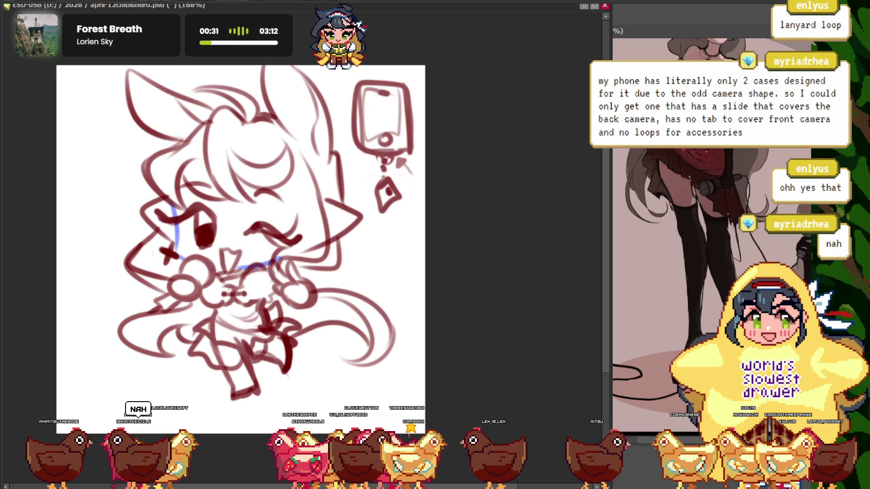
pyautogui.moveTo(169, 183); pyautogui.dragTo(289, 123)
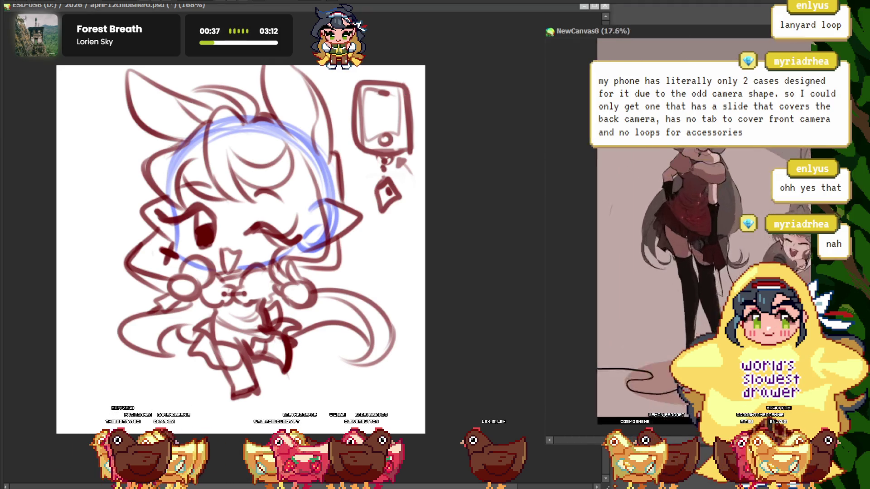
# Rub out the blue guide arc across the top of the chibi's head with the Eraser
pyautogui.scroll(2, 275, 165)
pyautogui.scroll(2, 275, 164)
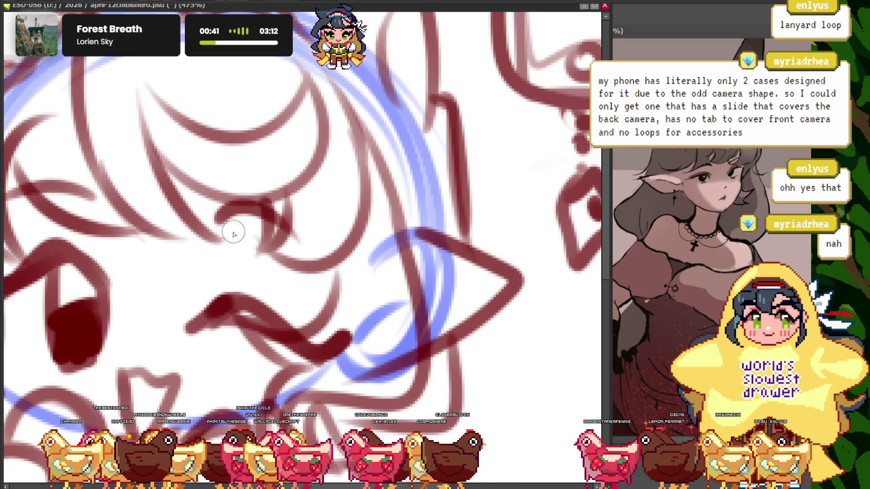
pyautogui.scroll(-5, 234, 234)
pyautogui.scroll(2, 199, 168)
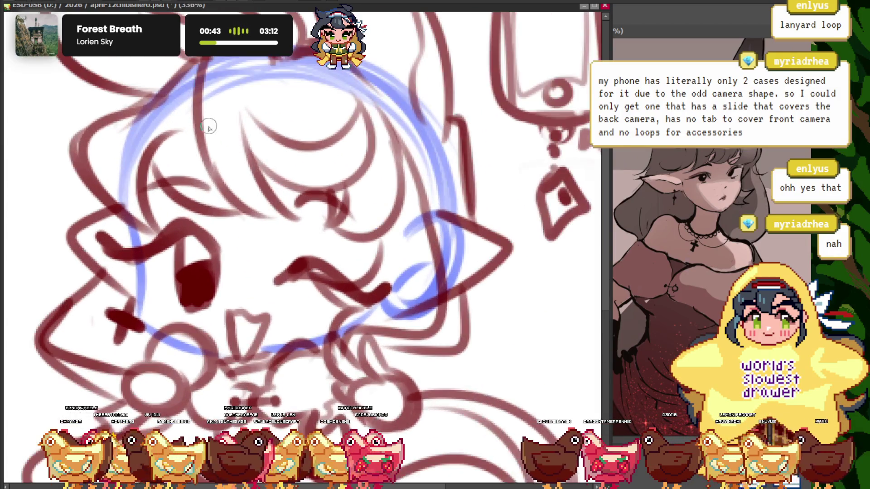
pyautogui.scroll(2, 207, 126)
pyautogui.scroll(-3, 294, 272)
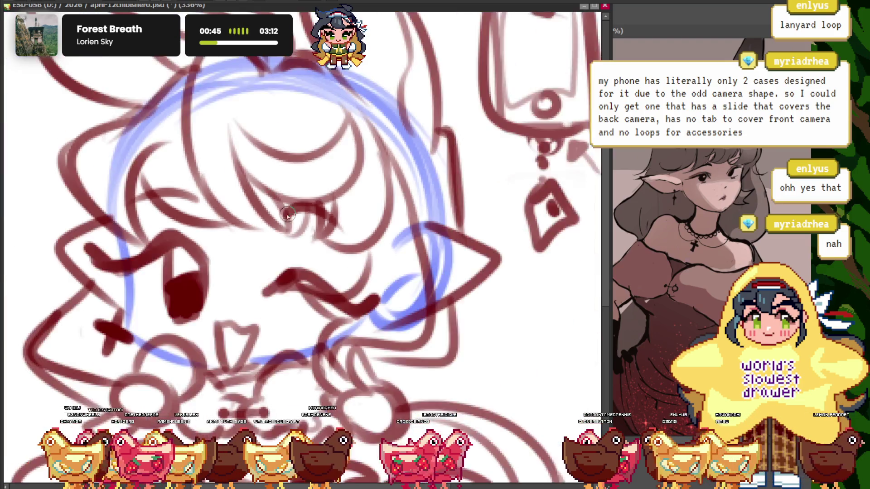
pyautogui.scroll(-2, 175, 100)
pyautogui.scroll(2, 204, 132)
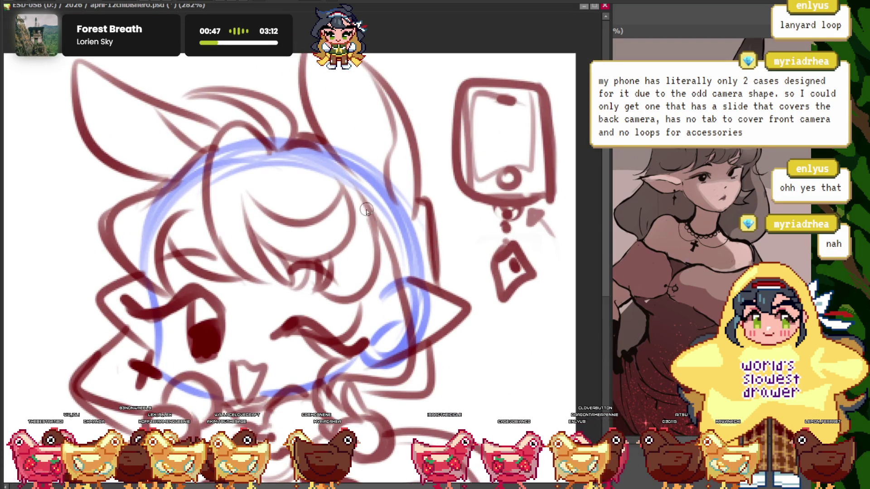
pyautogui.scroll(-1, 222, 192)
pyautogui.scroll(-1, 223, 192)
pyautogui.scroll(2, 222, 192)
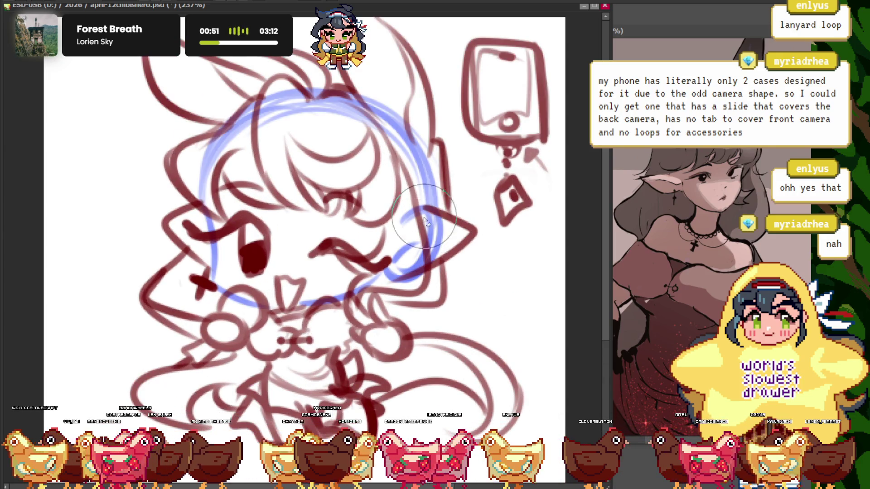
pyautogui.moveTo(437, 226); pyautogui.dragTo(306, 108)
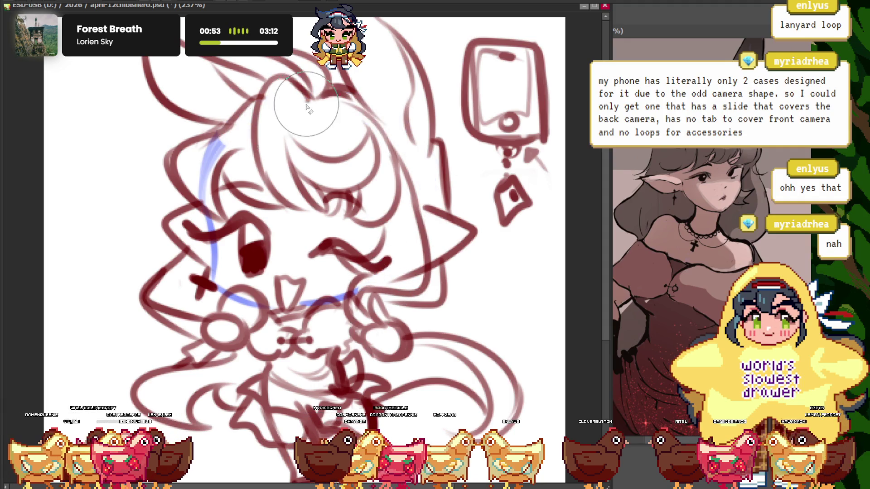
pyautogui.scroll(-3, 200, 179)
pyautogui.scroll(2, 248, 183)
pyautogui.scroll(1, 249, 183)
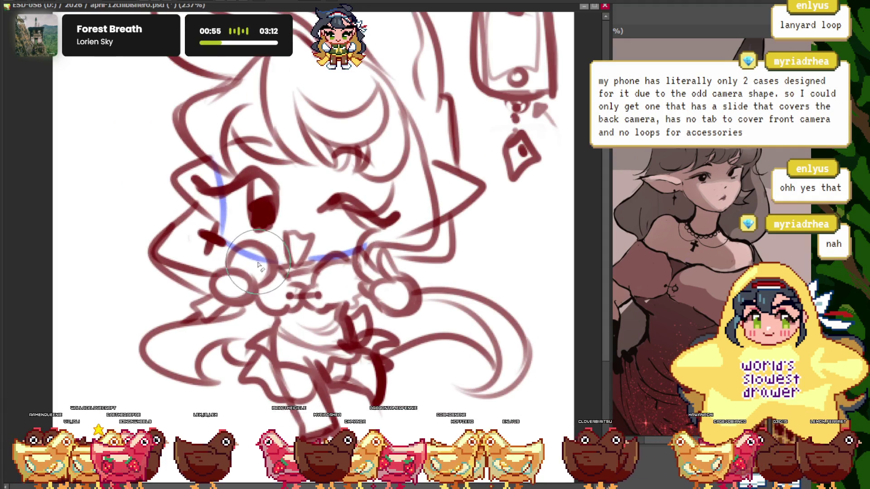
pyautogui.scroll(-2, 244, 210)
pyautogui.scroll(1, 244, 210)
# Mirror the canvas view to check proportions, then return to the normal unmirrored view
pyautogui.press('m')
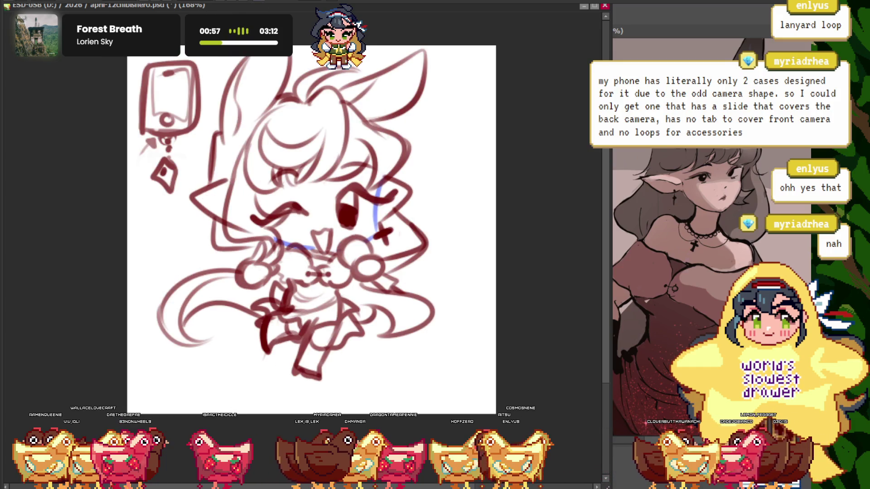
pyautogui.press('m')
pyautogui.hotkey('ctrl', '-')
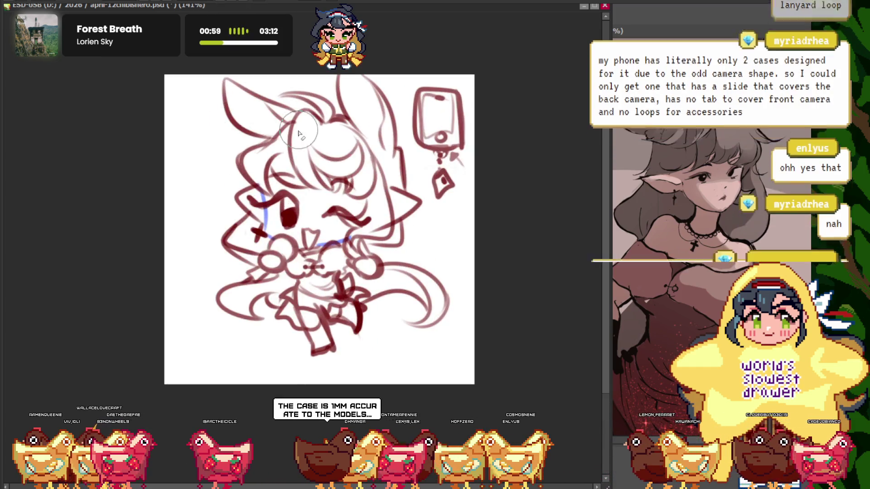
pyautogui.scroll(-1, 295, 260)
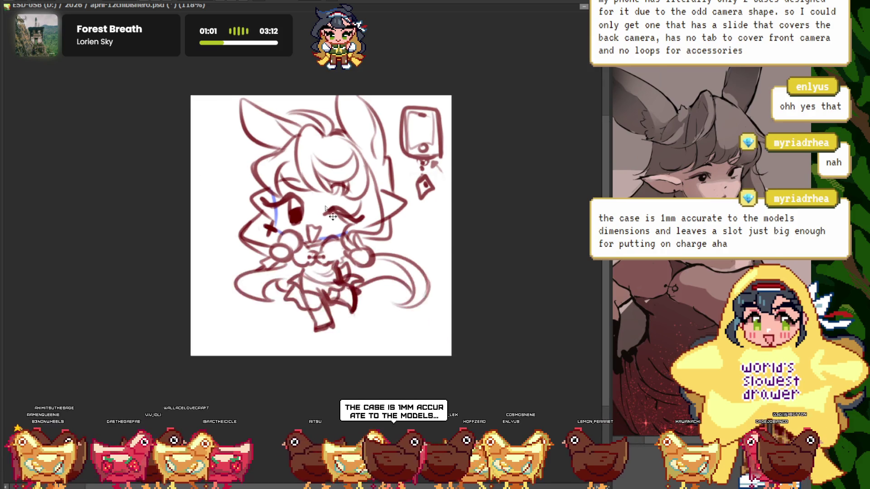
pyautogui.scroll(2, 295, 259)
pyautogui.scroll(-2, 295, 259)
pyautogui.scroll(2, 295, 259)
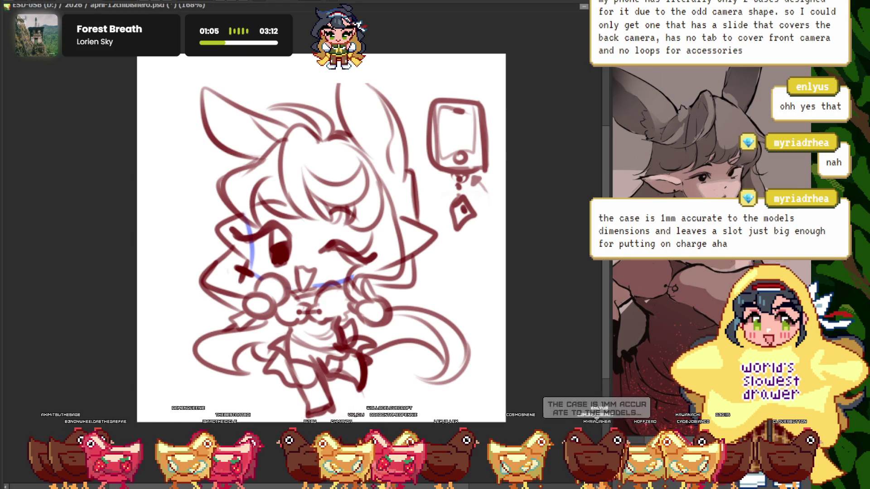
# Hide the phone doodle beside the character
pyautogui.hotkey('ctrl', 'z')
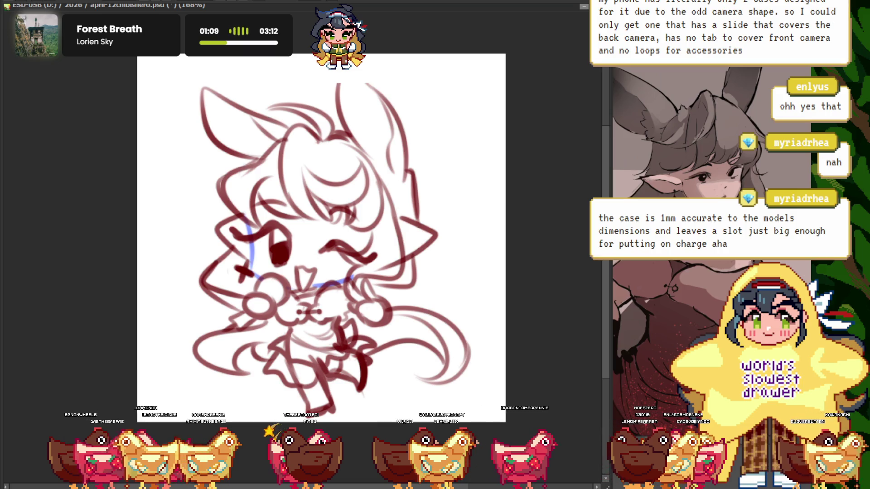
pyautogui.scroll(3, 305, 82)
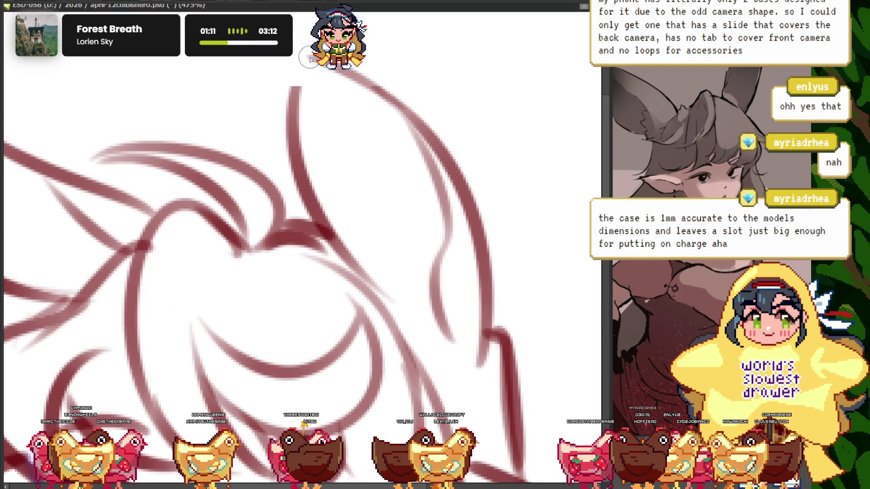
pyautogui.scroll(-5, 303, 172)
pyautogui.scroll(2, 304, 172)
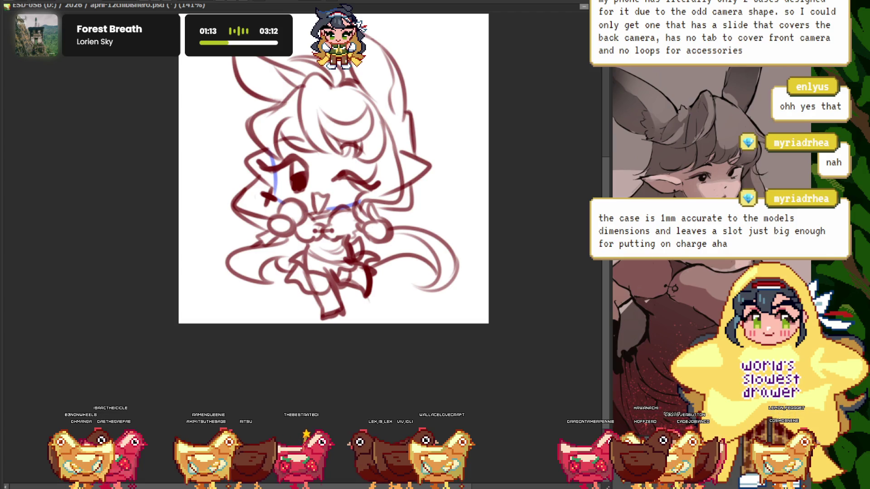
pyautogui.scroll(-1, 344, 226)
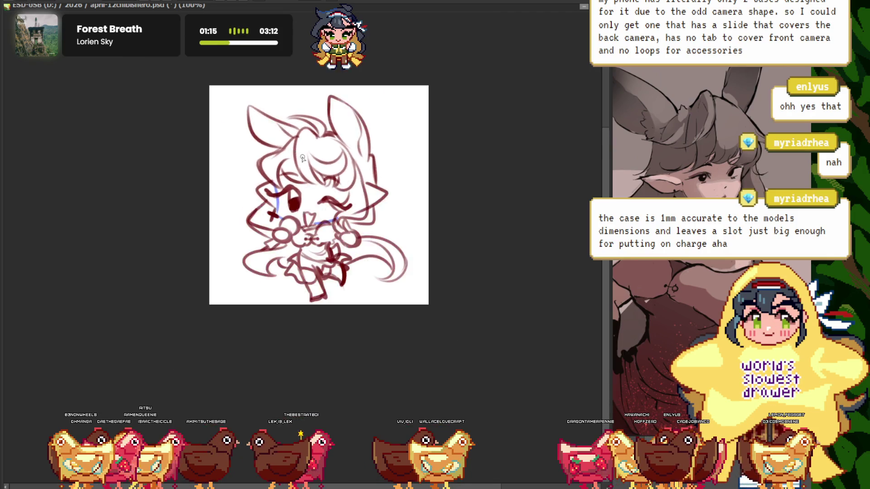
pyautogui.scroll(1, 343, 226)
pyautogui.scroll(3, 343, 226)
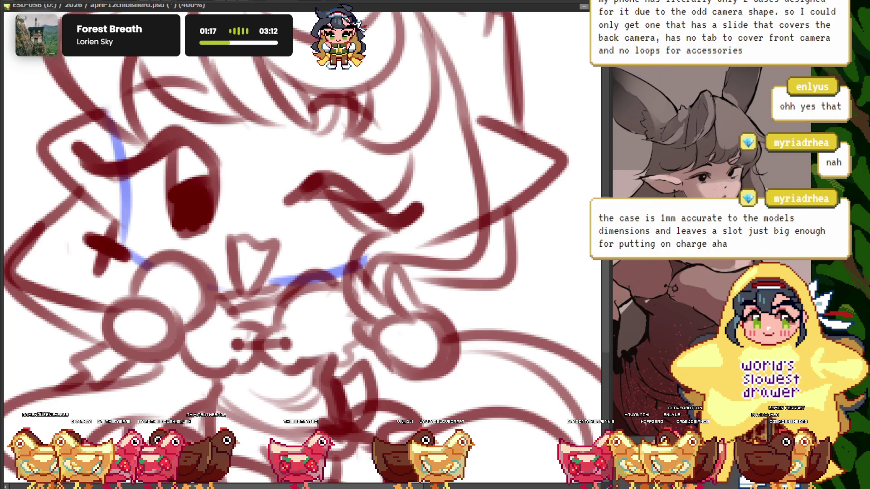
pyautogui.scroll(1, 431, 217)
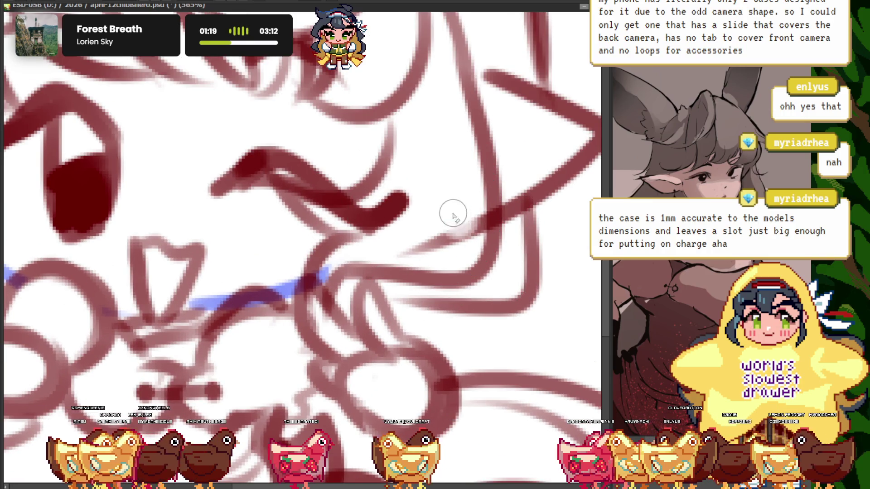
pyautogui.scroll(-2, 397, 248)
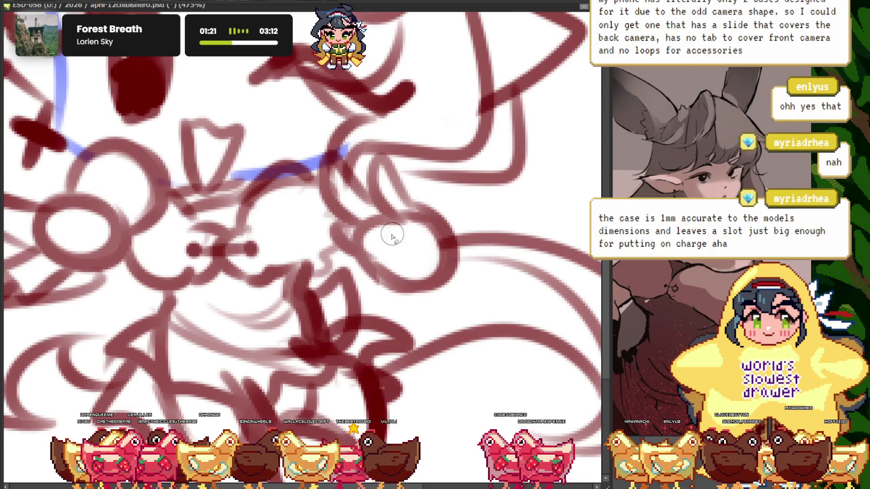
pyautogui.scroll(-1, 348, 221)
pyautogui.scroll(-1, 348, 222)
pyautogui.scroll(2, 349, 221)
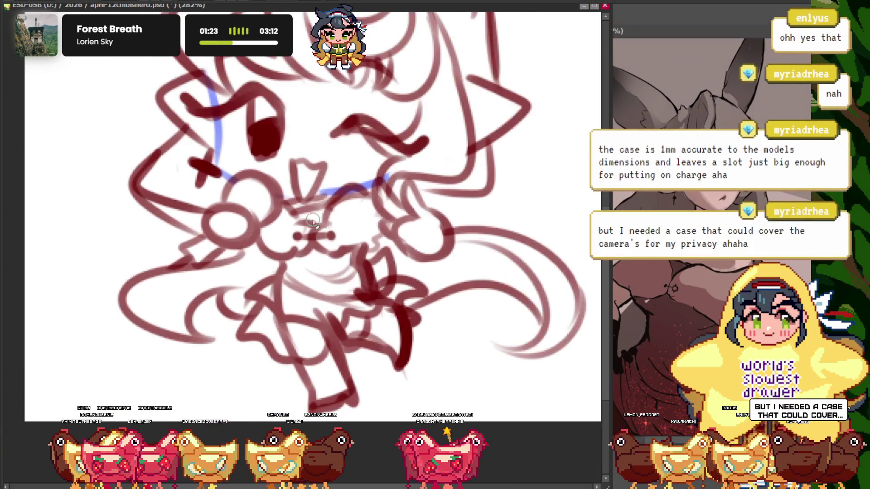
pyautogui.scroll(2, 351, 222)
pyautogui.scroll(-2, 354, 222)
pyautogui.scroll(2, 341, 196)
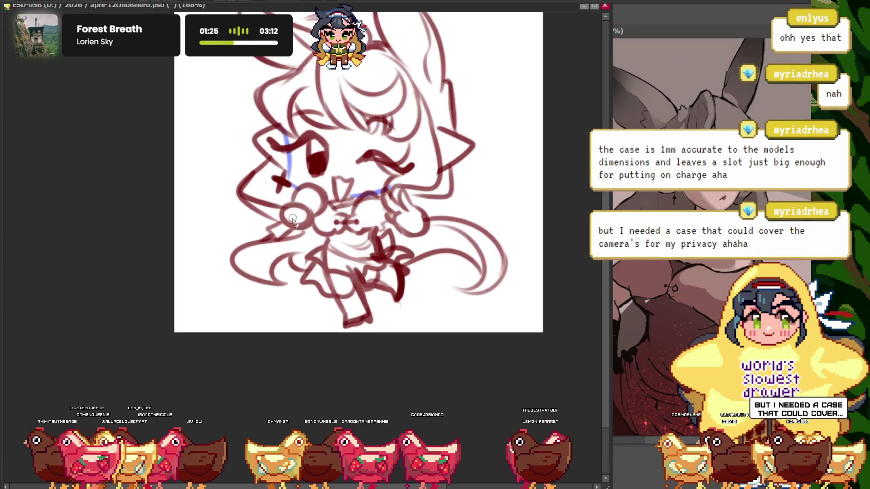
pyautogui.scroll(2, 341, 196)
pyautogui.scroll(2, 431, 205)
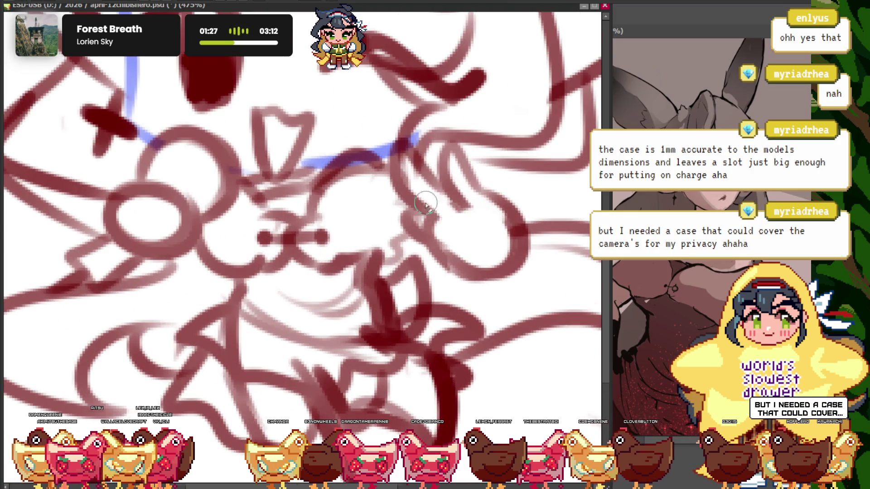
pyautogui.scroll(-5, 424, 204)
pyautogui.scroll(2, 210, 178)
pyautogui.scroll(1, 210, 179)
pyautogui.scroll(1, 311, 213)
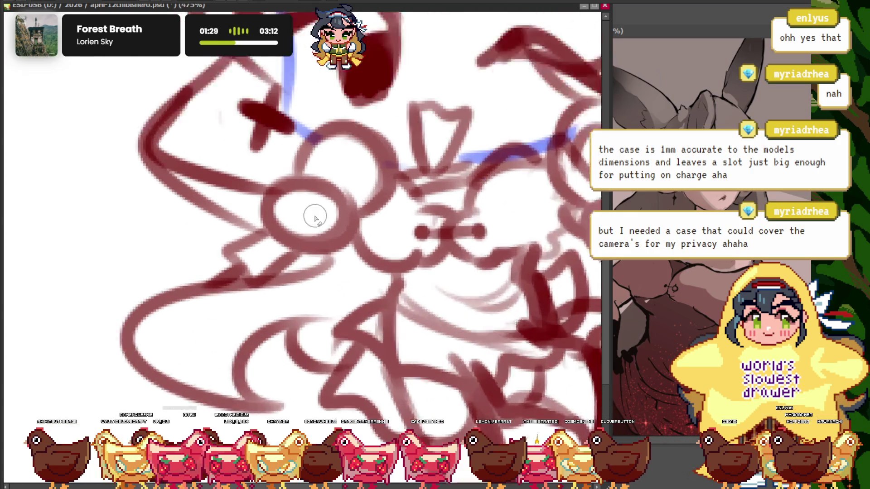
pyautogui.scroll(1, 334, 214)
pyautogui.scroll(-1, 334, 181)
pyautogui.scroll(-1, 344, 191)
pyautogui.scroll(-1, 343, 191)
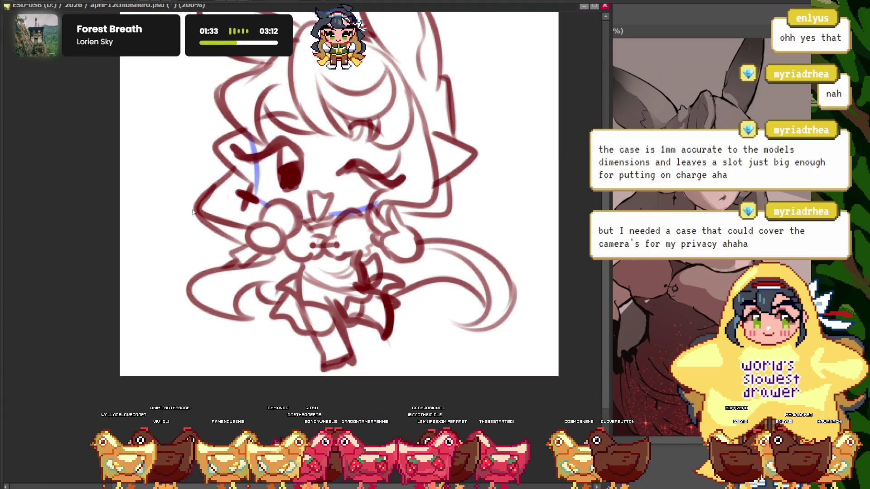
# Hide the blue guide strokes on the face
pyautogui.hotkey('ctrl', 'z')
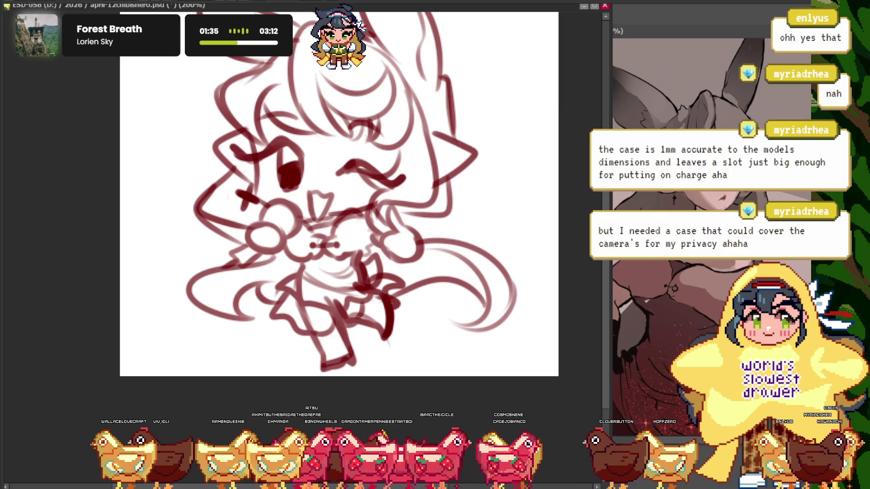
pyautogui.scroll(1, 343, 191)
pyautogui.scroll(3, 194, 141)
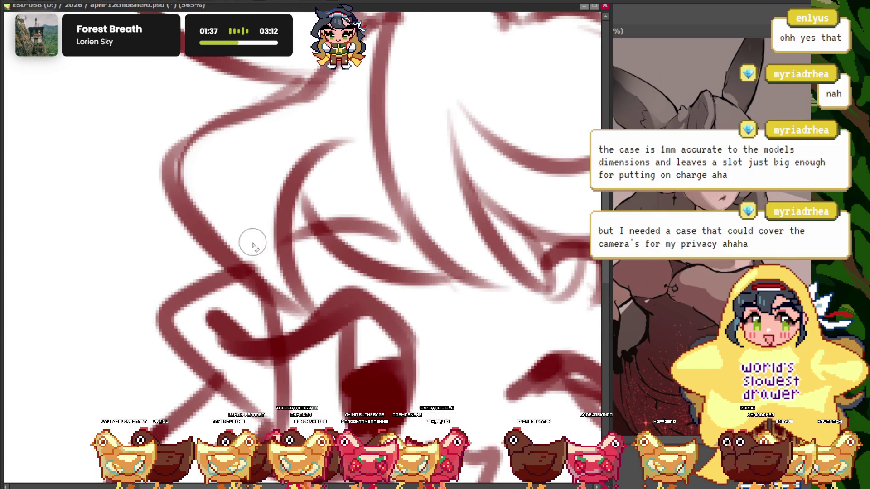
pyautogui.scroll(-3, 249, 83)
pyautogui.scroll(3, 227, 88)
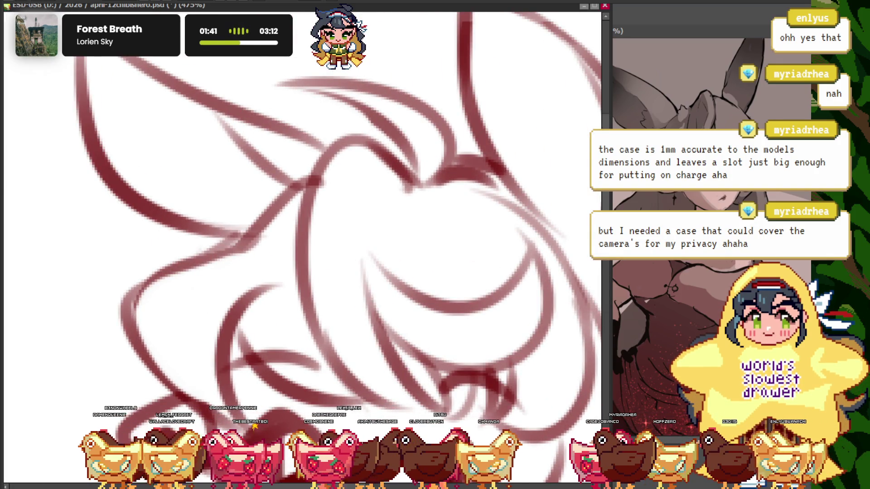
pyautogui.scroll(2, 326, 135)
# Replace a stray blue hair stroke with a dark red upper hair arc
pyautogui.moveTo(455, 118); pyautogui.dragTo(238, 78)
pyautogui.hotkey('ctrl', 'z')
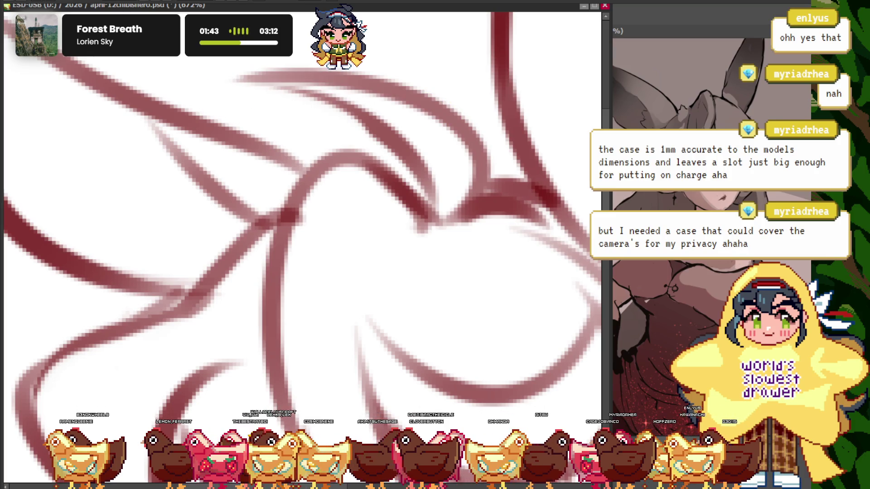
pyautogui.moveTo(451, 211); pyautogui.dragTo(195, 96)
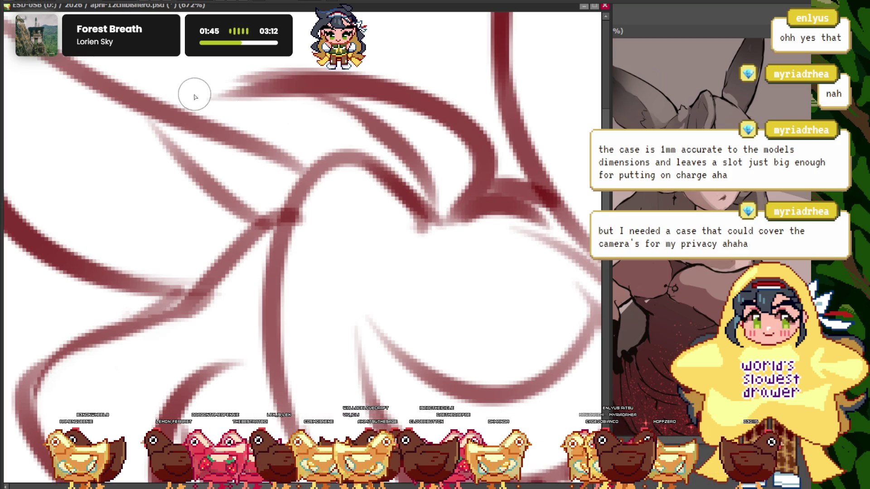
pyautogui.moveTo(422, 184); pyautogui.dragTo(243, 94)
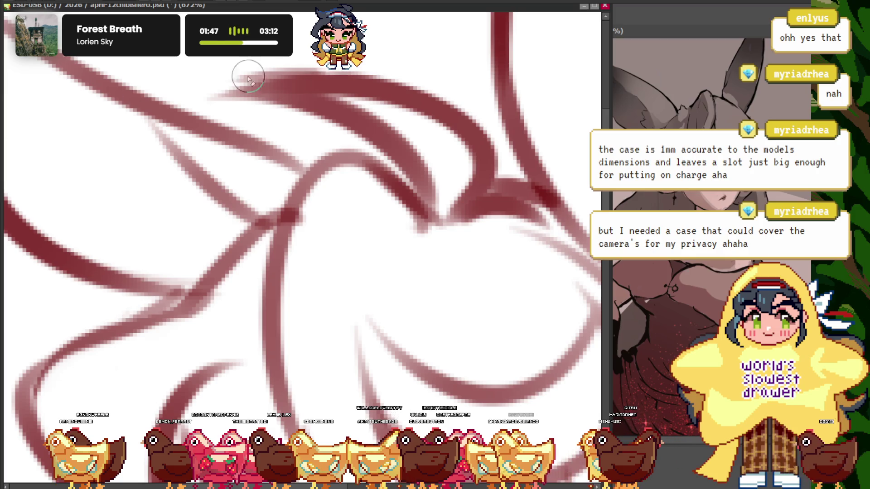
pyautogui.scroll(-5, 247, 79)
pyautogui.scroll(4, 303, 69)
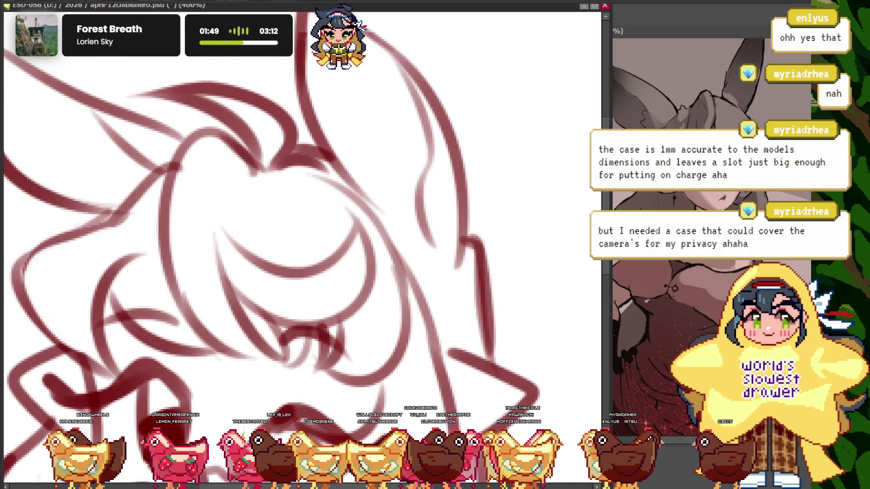
pyautogui.scroll(1, 460, 194)
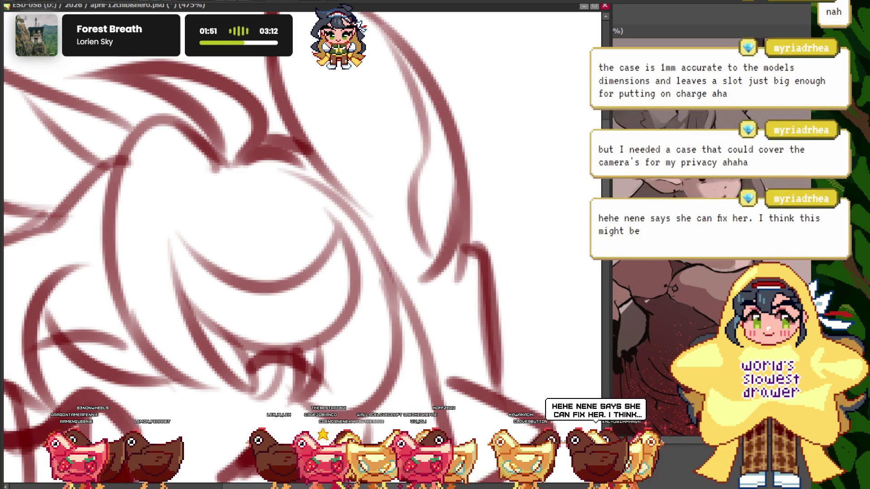
pyautogui.scroll(-4, 466, 259)
pyautogui.scroll(-2, 316, 117)
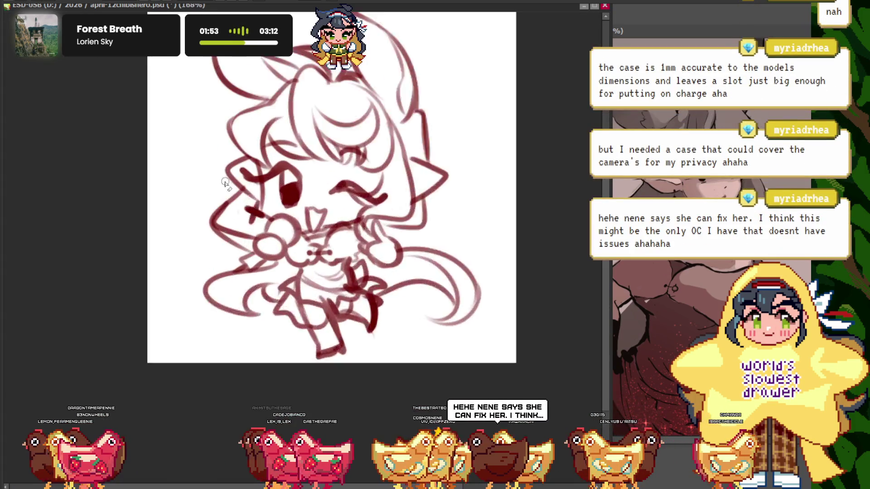
pyautogui.scroll(1, 225, 183)
pyautogui.scroll(3, 232, 254)
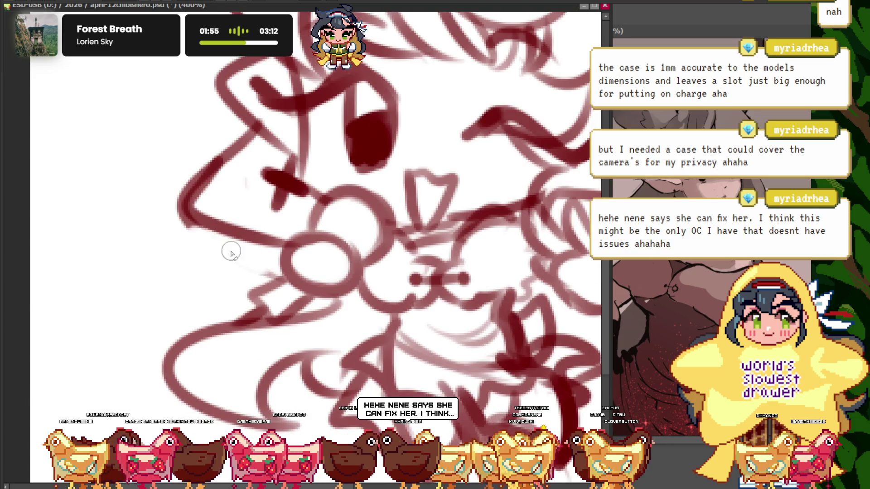
pyautogui.scroll(-3, 235, 268)
pyautogui.scroll(1, 211, 180)
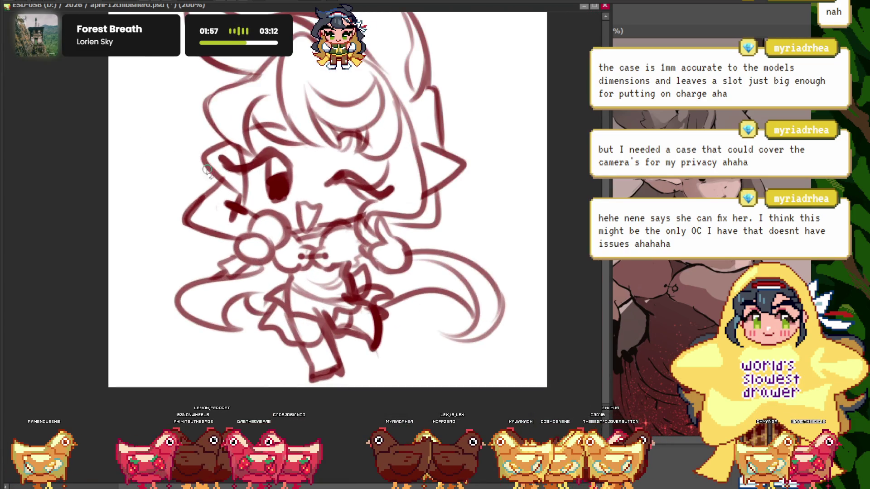
pyautogui.scroll(3, 189, 225)
pyautogui.scroll(-3, 433, 252)
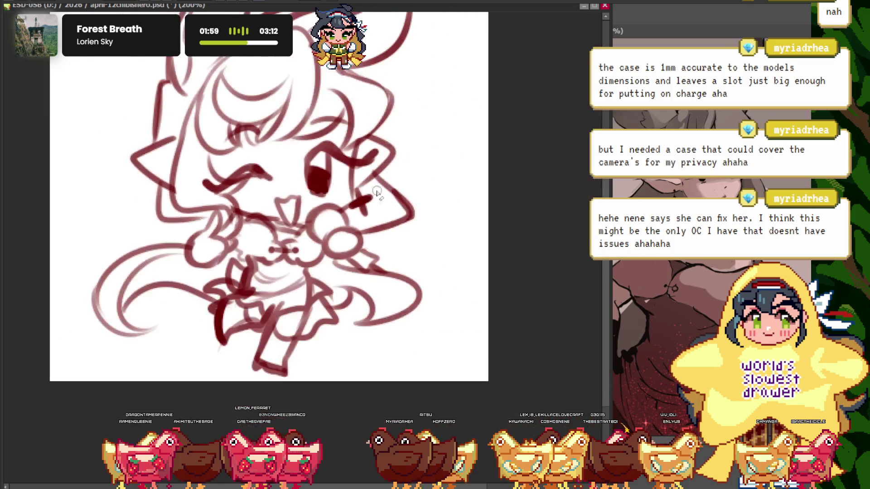
# Erase the stray diagonal stroke beside the open eye, including its lower end
pyautogui.scroll(4, 433, 252)
pyautogui.moveTo(433, 251)
pyautogui.mouseDown()
pyautogui.moveTo(404, 204)
pyautogui.moveTo(379, 311)
pyautogui.moveTo(305, 287)
pyautogui.mouseUp()
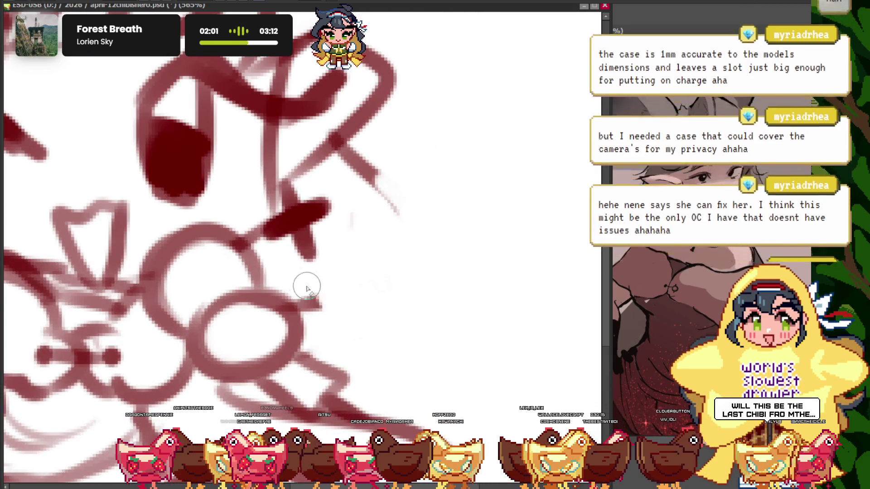
pyautogui.moveTo(361, 165); pyautogui.dragTo(396, 206)
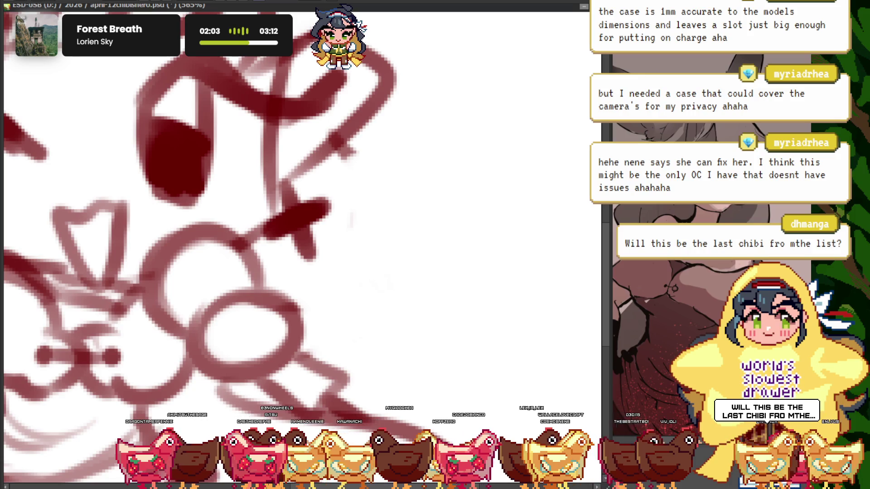
# Zoom out and in repeatedly to review the whole chibi sketch
pyautogui.scroll(-2, 237, 218)
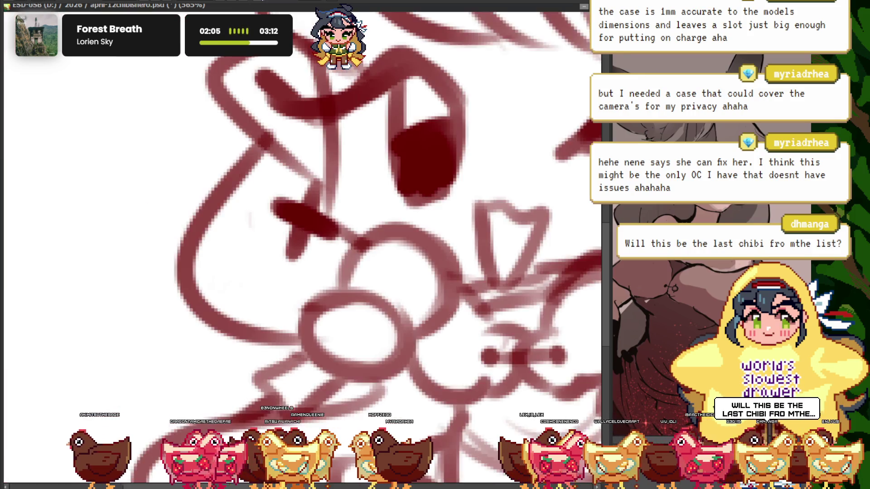
pyautogui.scroll(-4, 213, 139)
pyautogui.scroll(-1, 218, 115)
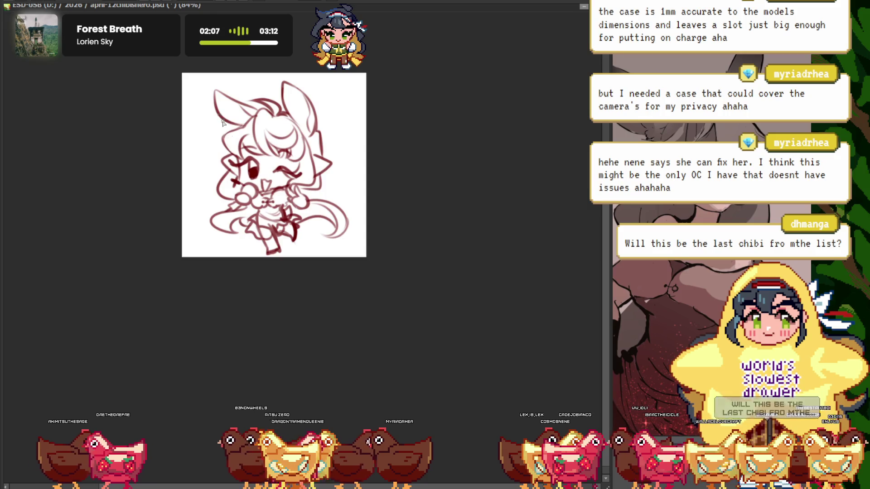
pyautogui.scroll(1, 235, 114)
pyautogui.scroll(2, 227, 113)
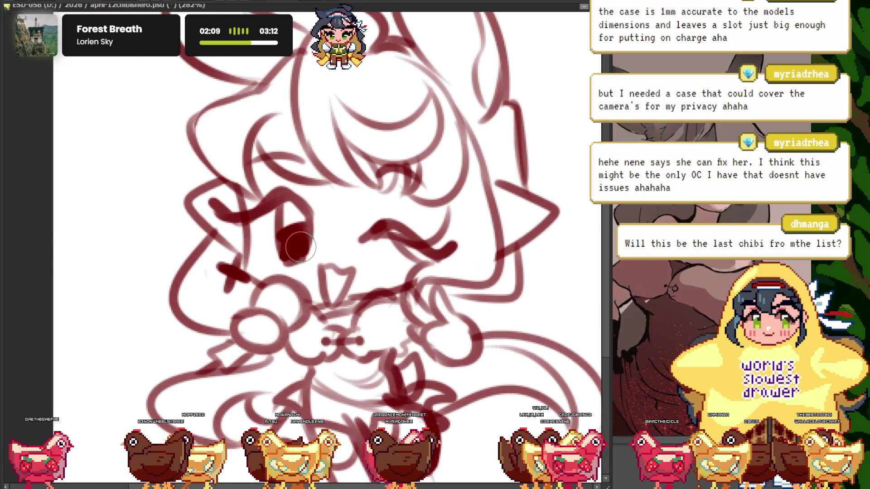
pyautogui.scroll(1, 249, 97)
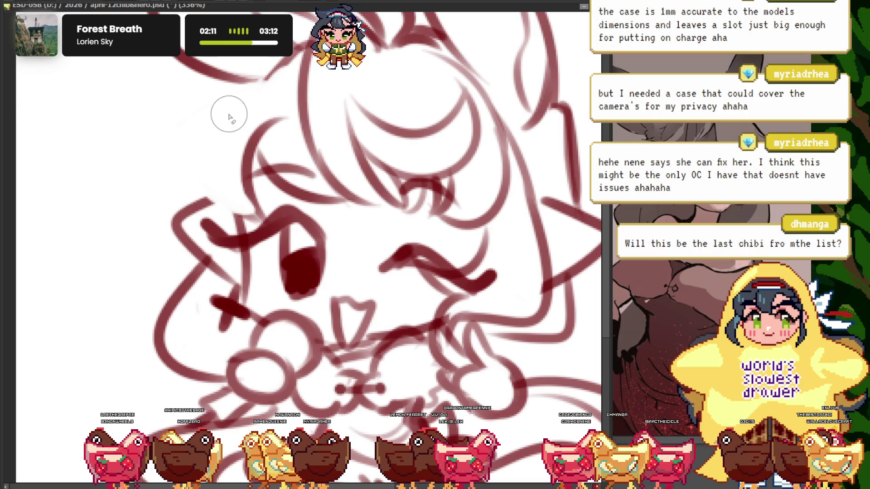
pyautogui.scroll(1, 254, 88)
pyautogui.scroll(1, 247, 87)
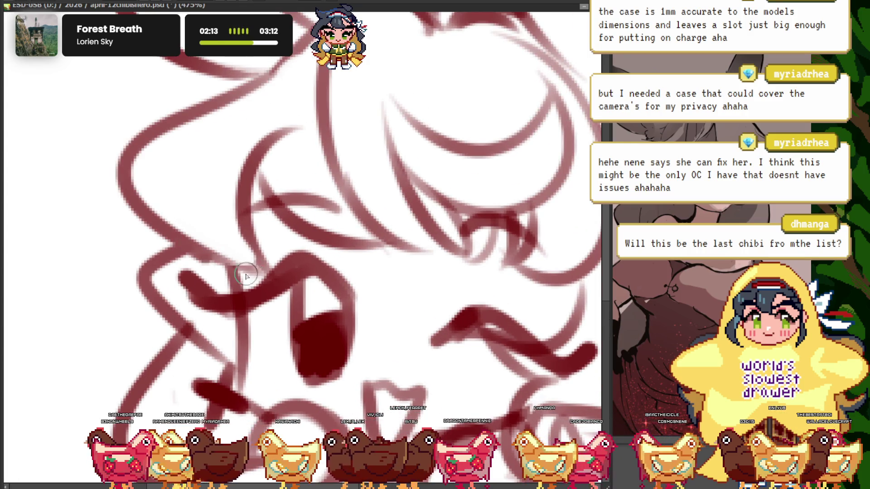
pyautogui.scroll(-3, 260, 160)
pyautogui.scroll(2, 254, 117)
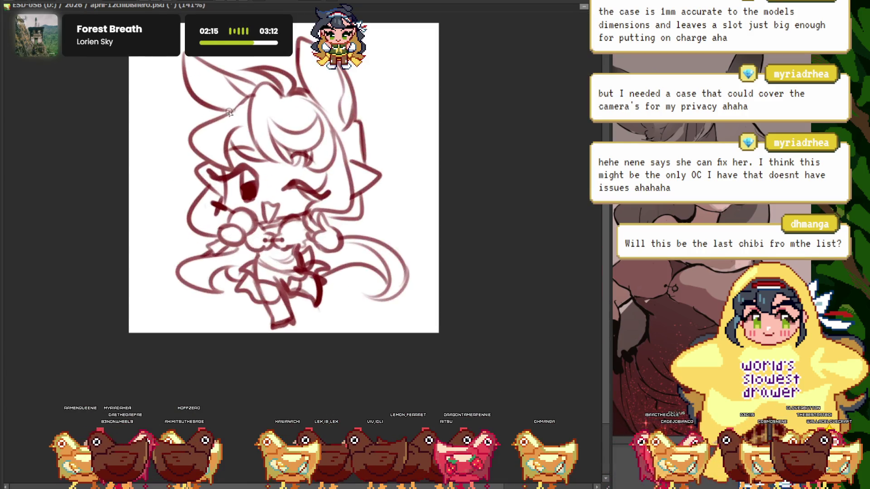
pyautogui.scroll(1, 252, 107)
pyautogui.scroll(-2, 257, 102)
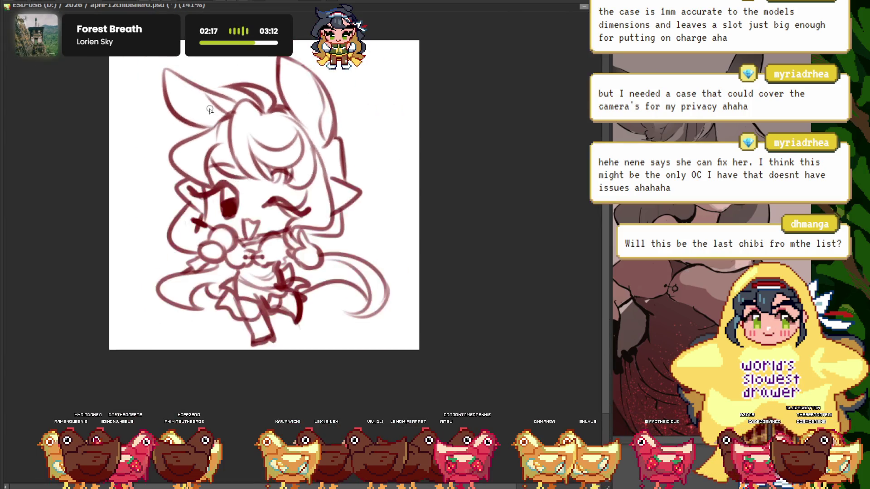
pyautogui.scroll(-1, 255, 102)
pyautogui.scroll(3, 253, 104)
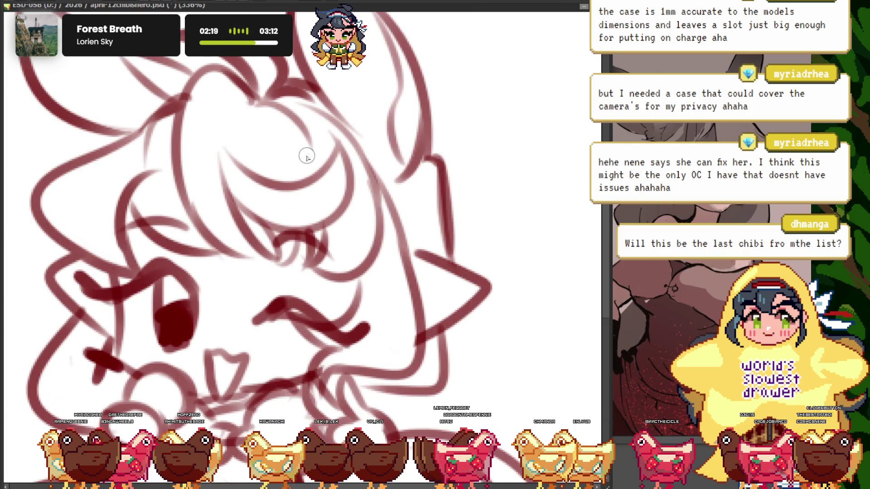
pyautogui.scroll(-3, 306, 157)
pyautogui.scroll(-1, 332, 118)
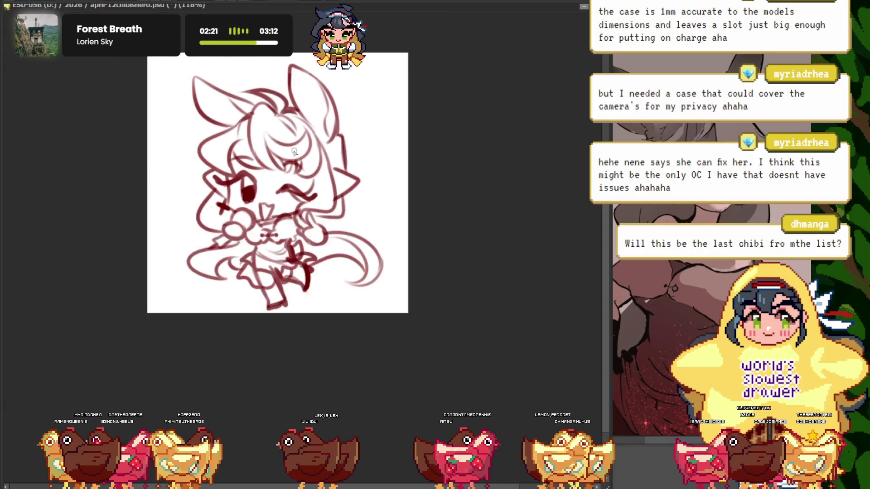
pyautogui.scroll(2, 299, 167)
pyautogui.scroll(1, 299, 173)
pyautogui.scroll(-3, 298, 176)
pyautogui.scroll(1, 298, 176)
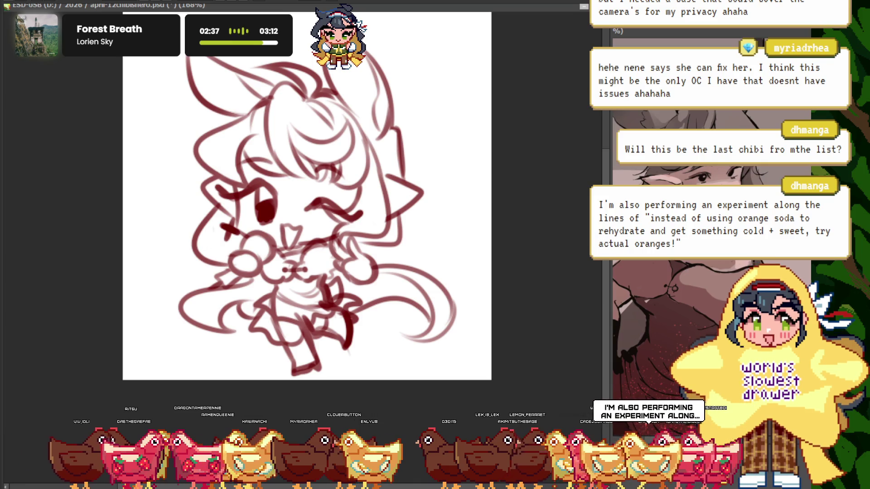
pyautogui.scroll(-3, 257, 168)
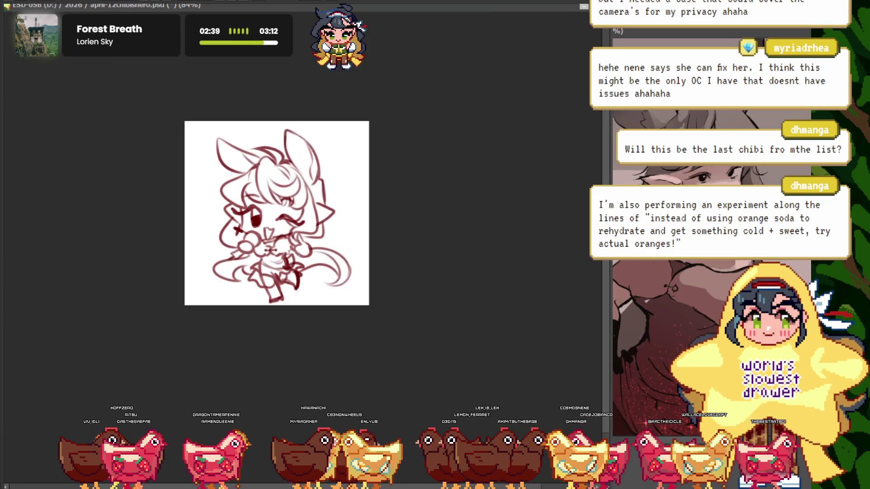
pyautogui.scroll(3, 257, 168)
pyautogui.scroll(2, 257, 168)
pyautogui.scroll(-2, 257, 168)
pyautogui.scroll(5, 287, 246)
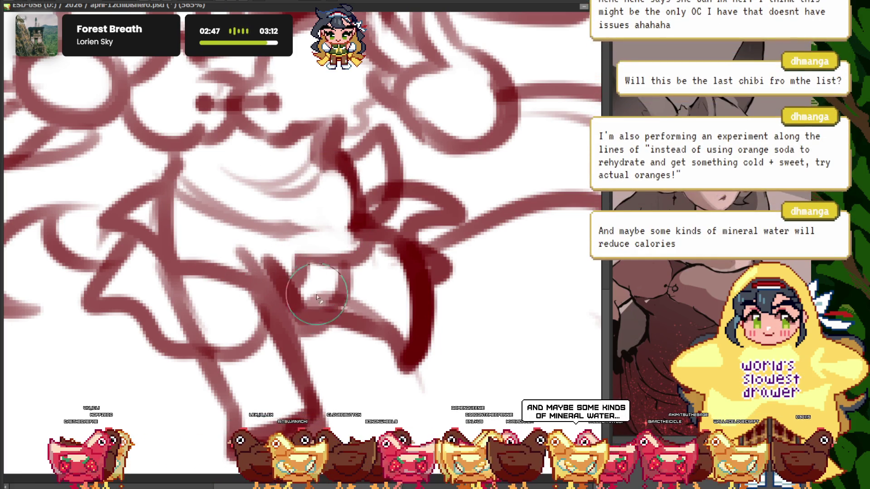
# Clean up the messy overlapping sketch lines near the skirt and check the result
pyautogui.moveTo(317, 295); pyautogui.dragTo(265, 256)
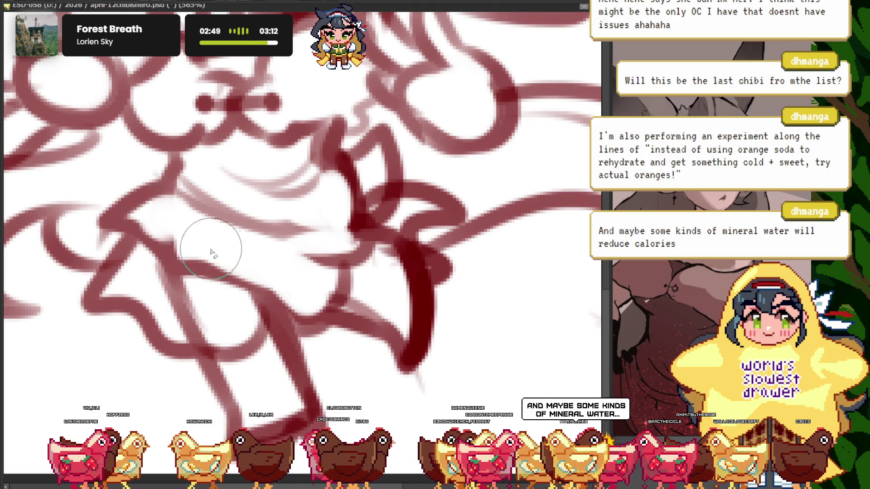
pyautogui.scroll(-2, 211, 253)
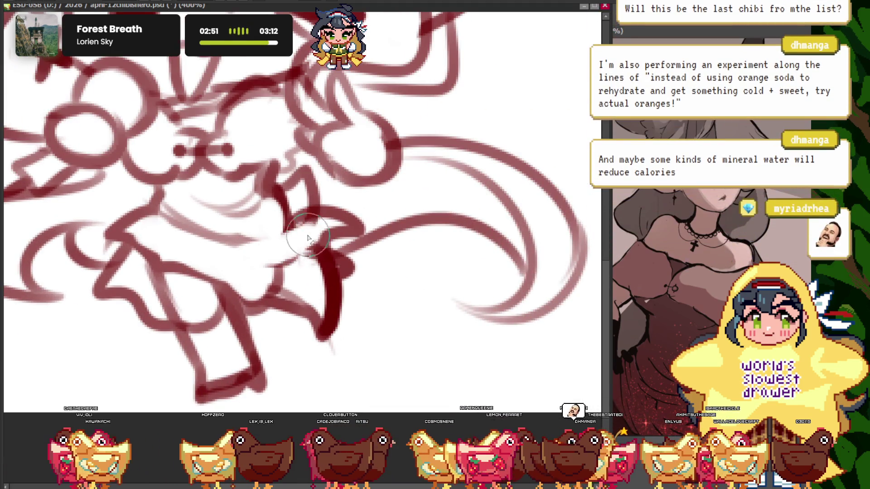
pyautogui.scroll(-4, 279, 235)
pyautogui.scroll(3, 254, 182)
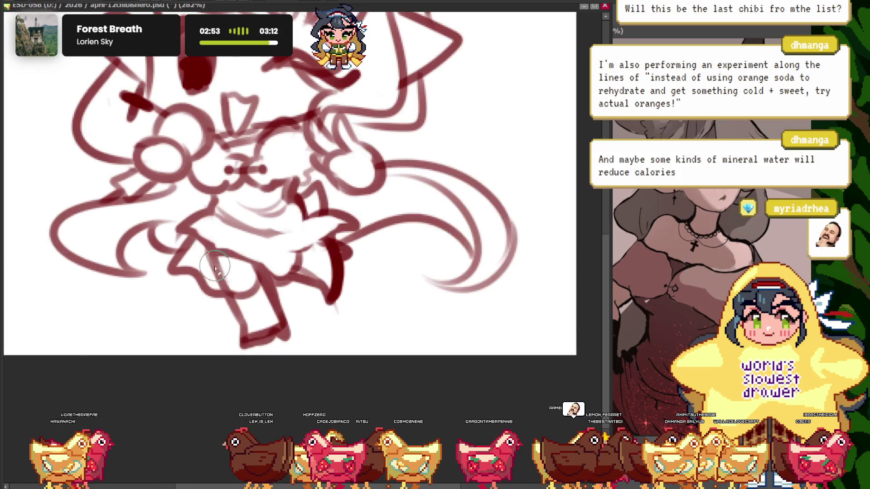
pyautogui.scroll(-3, 254, 181)
pyautogui.scroll(1, 254, 181)
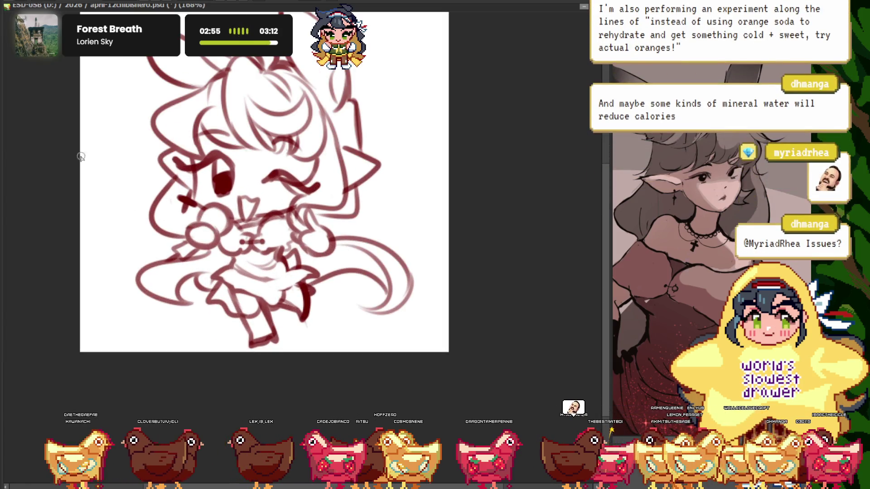
pyautogui.scroll(-2, 212, 236)
pyautogui.scroll(2, 212, 237)
pyautogui.scroll(3, 259, 260)
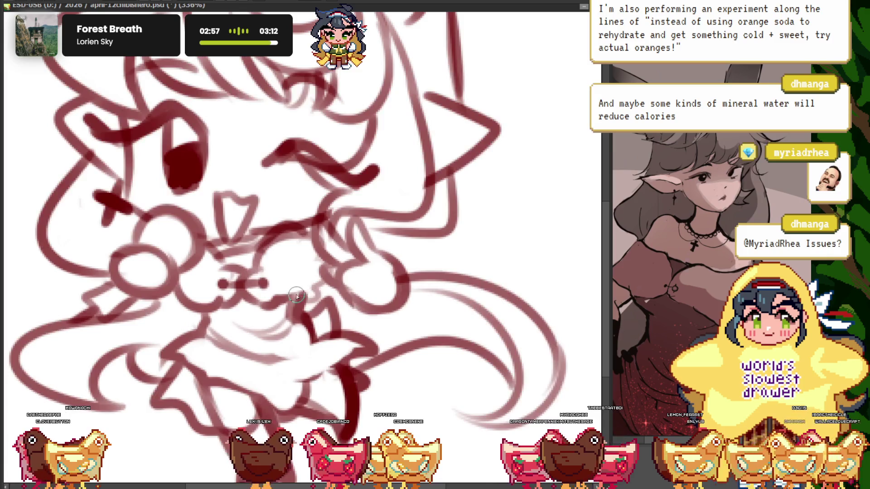
pyautogui.scroll(-2, 319, 285)
pyautogui.scroll(-2, 318, 285)
pyautogui.scroll(-1, 319, 286)
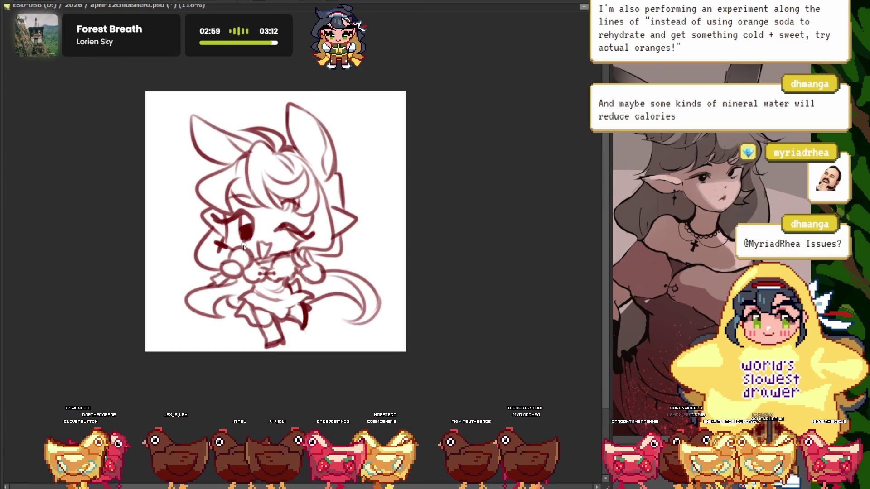
pyautogui.scroll(2, 318, 286)
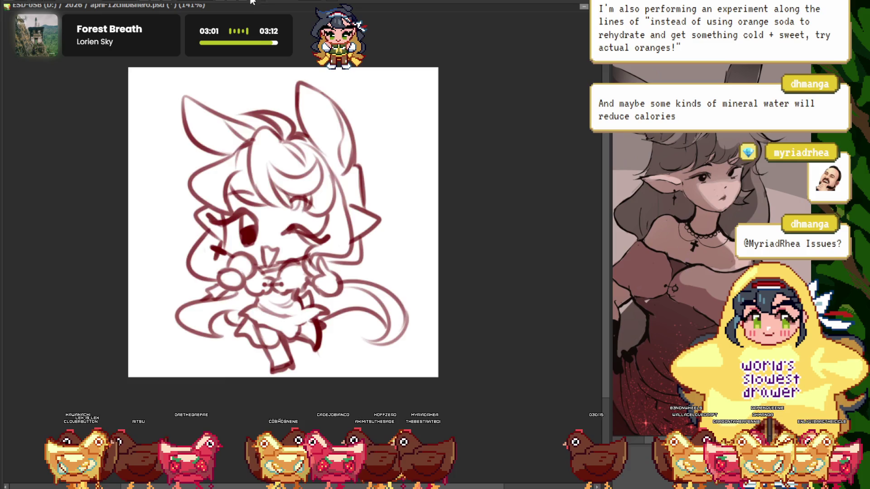
# Mirror the canvas with H to check balance, then bring SAI in front of the reference
pyautogui.press('h')
pyautogui.scroll(3, 477, 188)
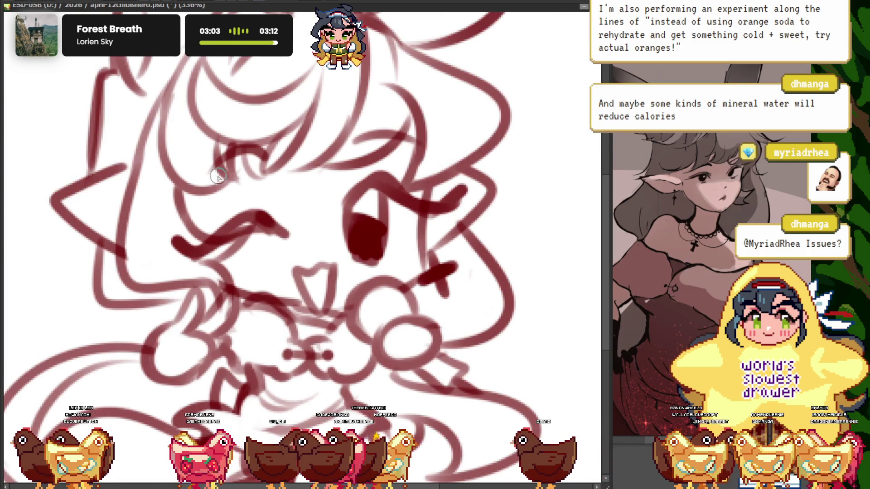
pyautogui.scroll(1, 212, 234)
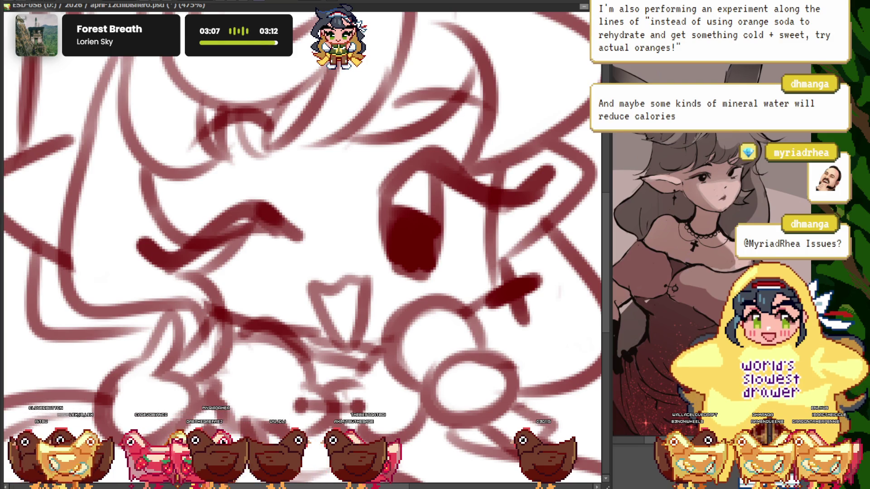
pyautogui.scroll(1, 272, 245)
pyautogui.scroll(-5, 240, 259)
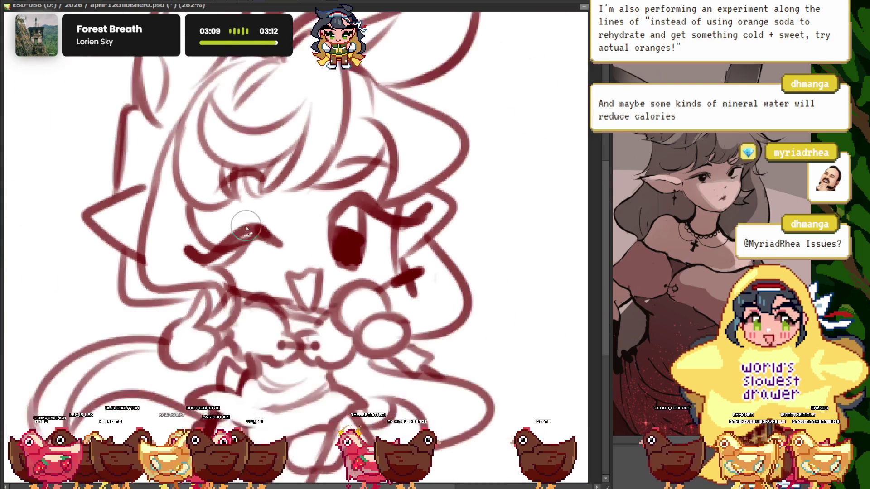
pyautogui.scroll(5, 285, 247)
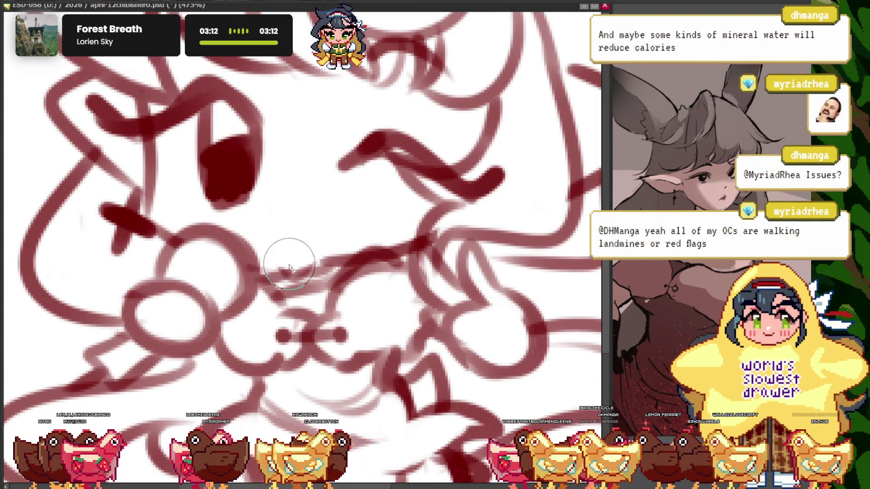
pyautogui.scroll(2, 243, 261)
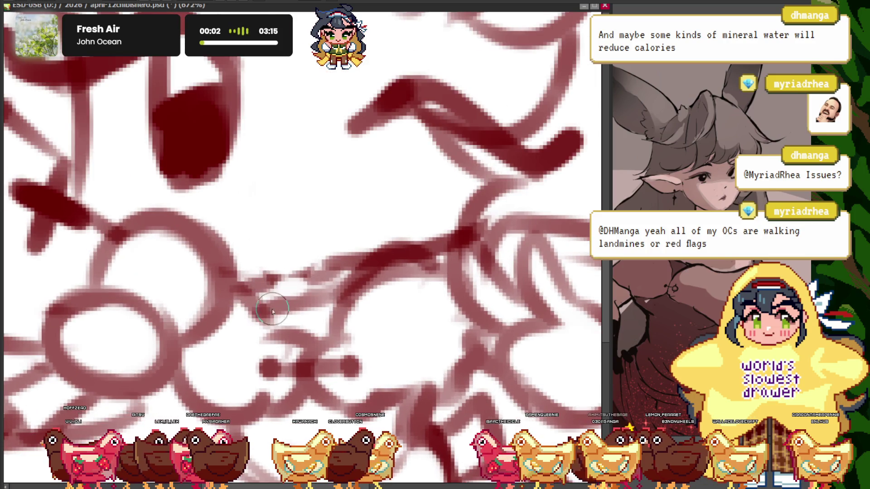
pyautogui.scroll(-2, 270, 200)
pyautogui.scroll(-2, 272, 227)
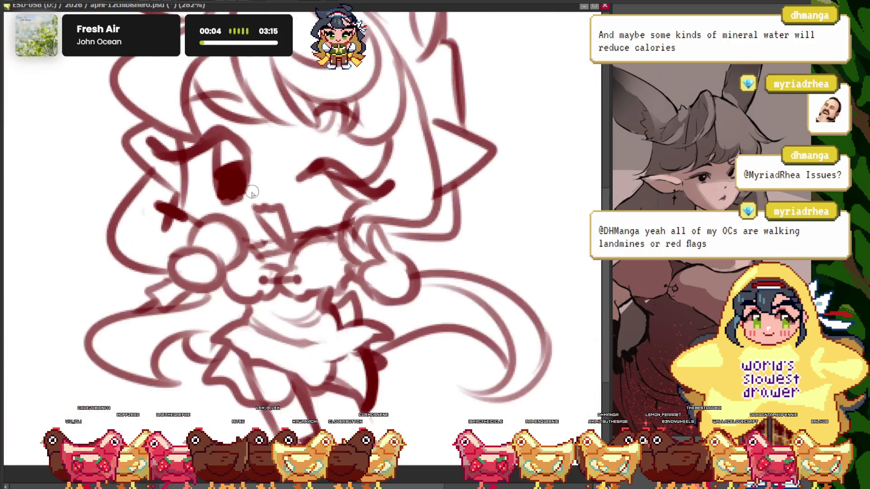
pyautogui.scroll(-3, 249, 190)
pyautogui.scroll(1, 229, 147)
pyautogui.scroll(1, 229, 147)
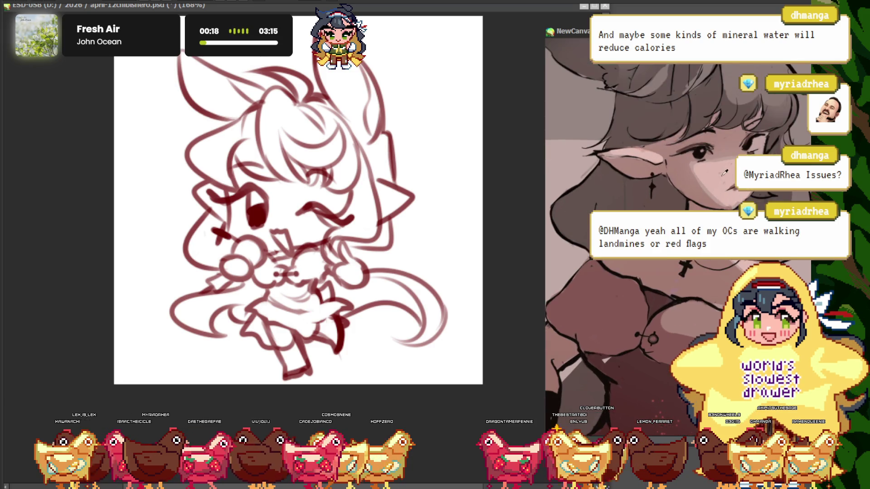
pyautogui.scroll(-5, 707, 213)
pyautogui.scroll(5, 674, 160)
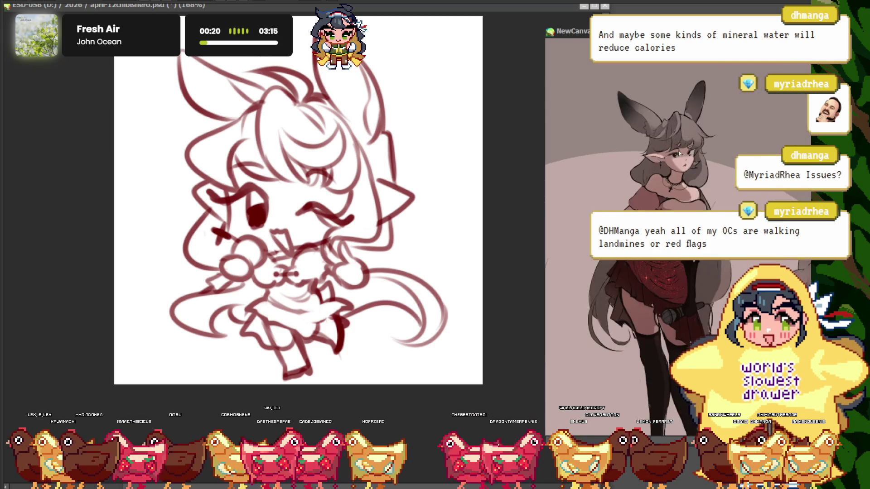
pyautogui.hotkey('alt', 'Tab')
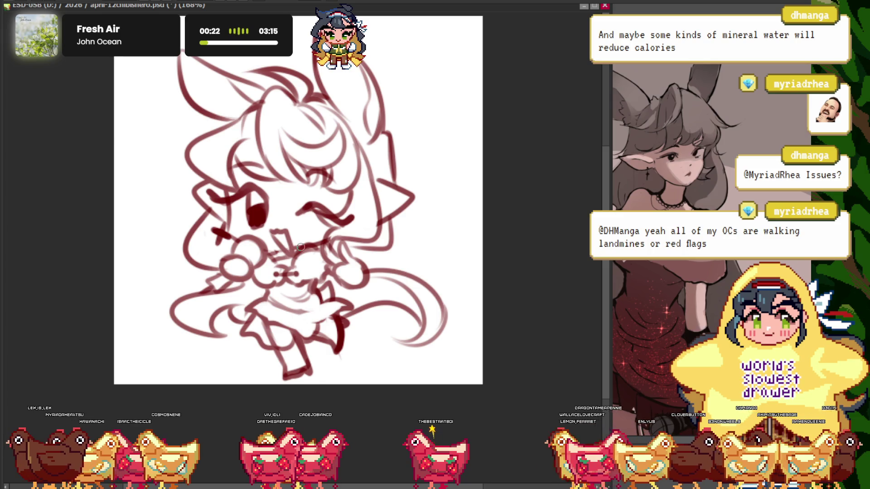
pyautogui.scroll(2, 301, 247)
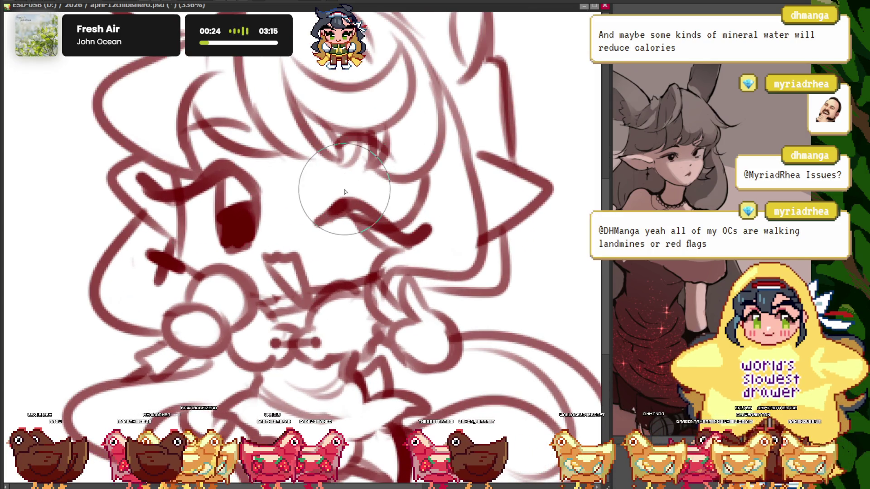
# Paint light pink inside the ear and over the face and cheek
pyautogui.scroll(1, 301, 247)
pyautogui.moveTo(412, 225)
pyautogui.mouseDown()
pyautogui.moveTo(388, 200)
pyautogui.moveTo(418, 248)
pyautogui.mouseUp()
pyautogui.scroll(-4, 452, 229)
pyautogui.scroll(3, 103, 299)
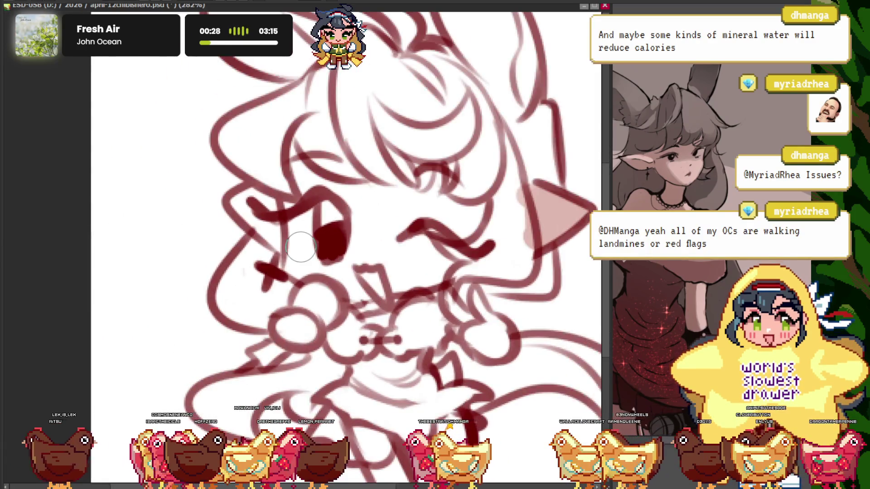
pyautogui.moveTo(437, 235); pyautogui.dragTo(353, 272)
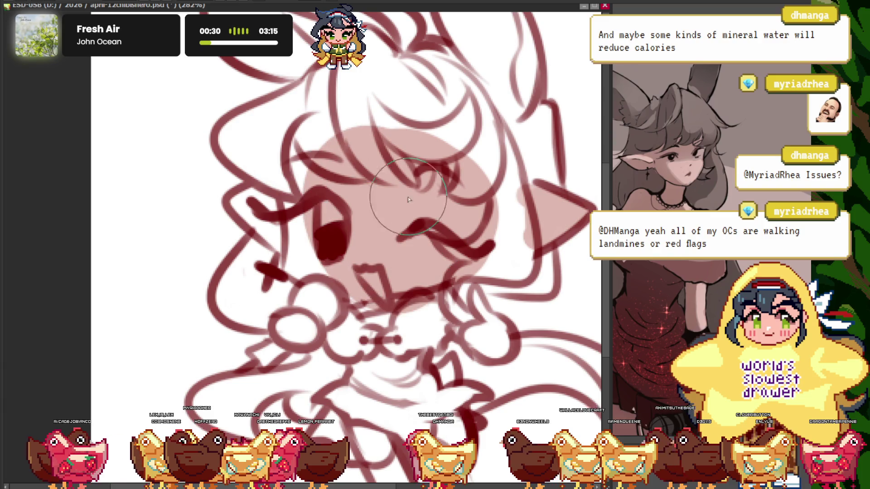
pyautogui.scroll(-1, 142, 186)
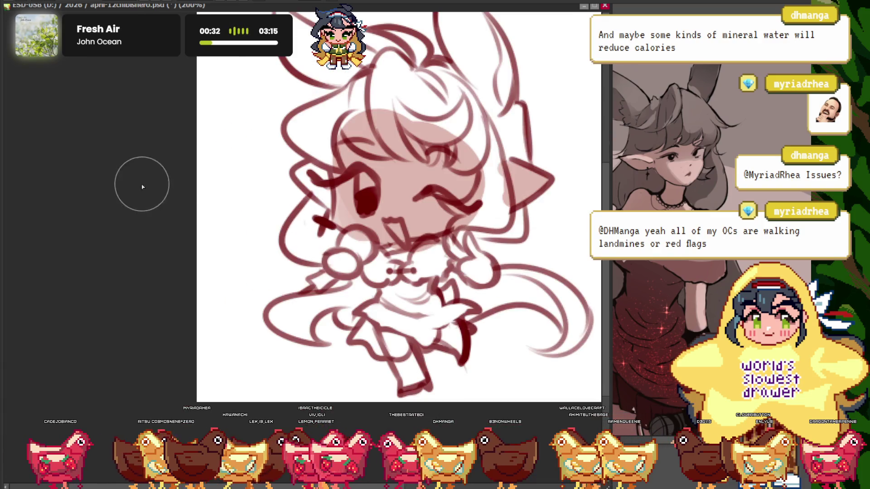
pyautogui.scroll(3, 450, 275)
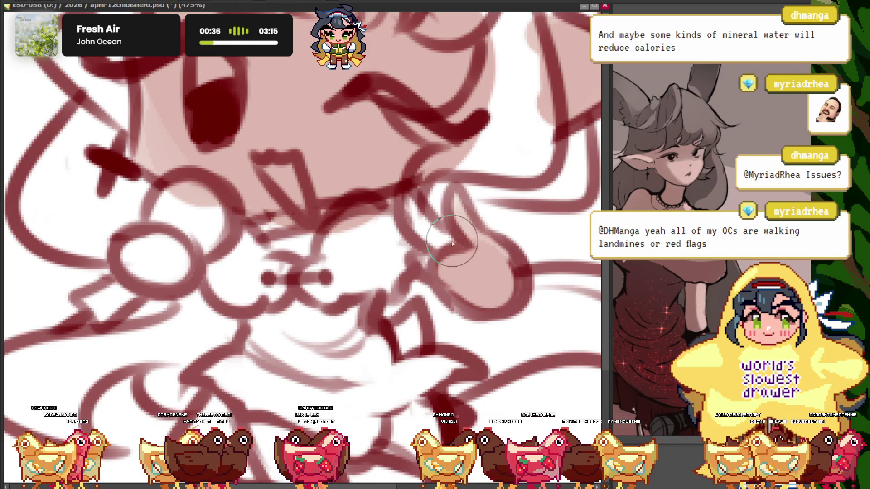
pyautogui.scroll(-4, 451, 244)
pyautogui.scroll(4, 269, 216)
pyautogui.scroll(-1, 274, 259)
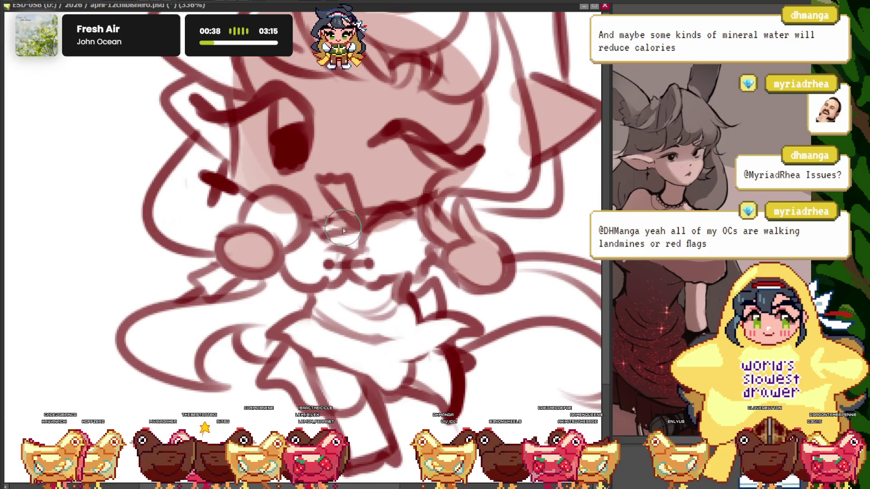
pyautogui.scroll(-3, 322, 267)
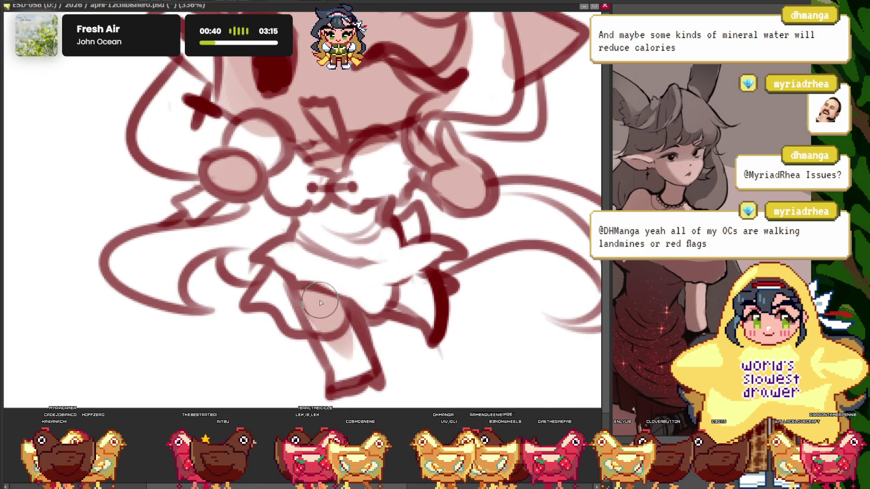
pyautogui.scroll(-3, 390, 312)
pyautogui.scroll(1, 288, 190)
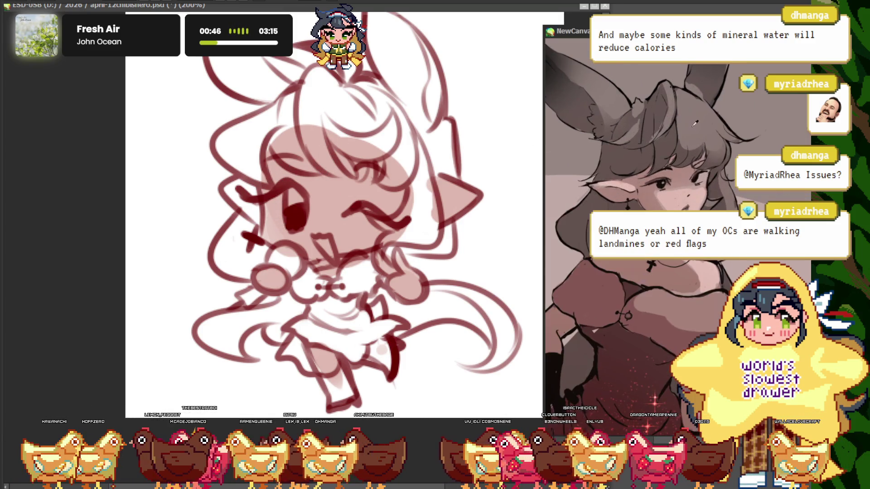
pyautogui.scroll(2, 327, 135)
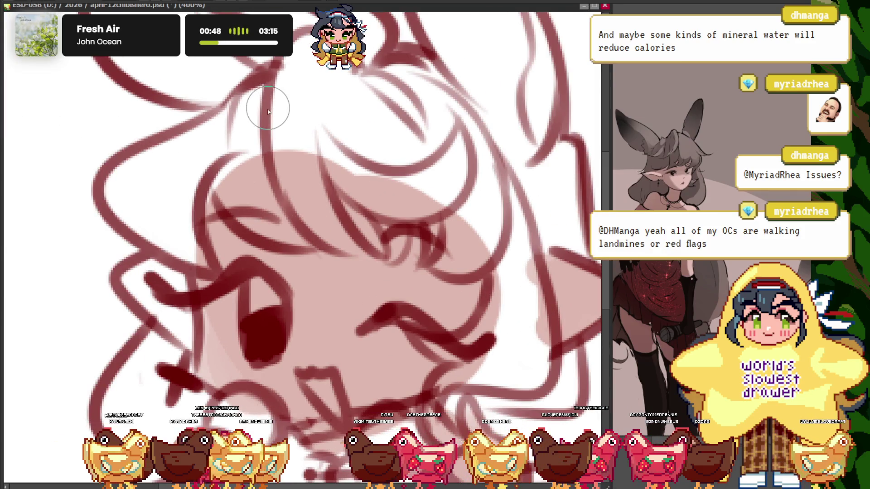
pyautogui.scroll(-2, 300, 247)
# Paint gray over the right ear, centre and upper-left hair, undoing the last stroke
pyautogui.moveTo(430, 222); pyautogui.dragTo(433, 362)
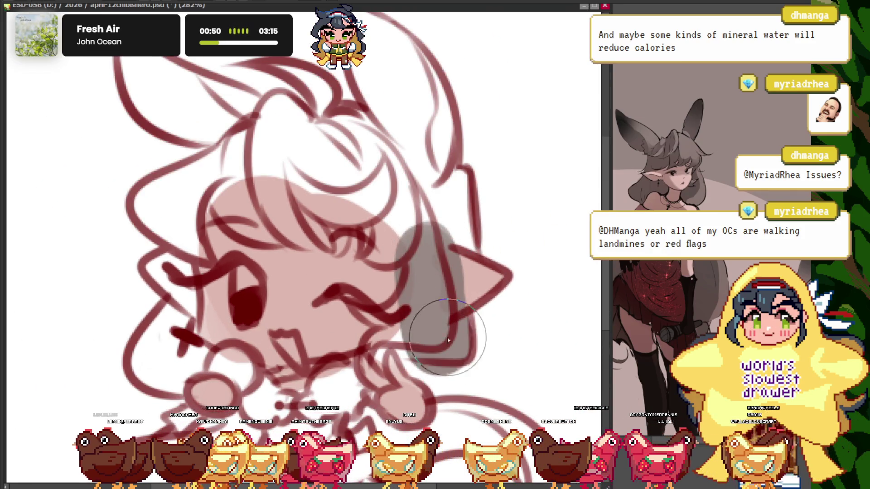
pyautogui.moveTo(421, 156); pyautogui.dragTo(421, 32)
pyautogui.moveTo(399, 145); pyautogui.dragTo(371, 62)
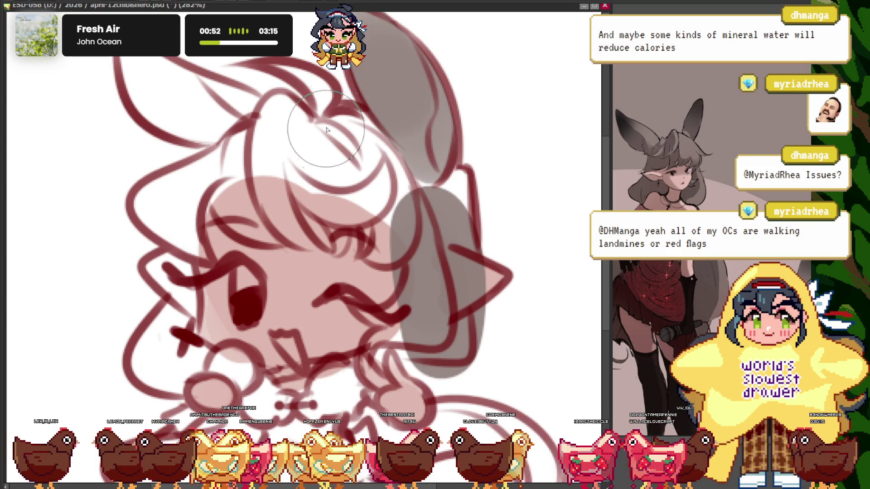
pyautogui.moveTo(344, 195); pyautogui.dragTo(317, 167)
pyautogui.moveTo(362, 136); pyautogui.dragTo(251, 84)
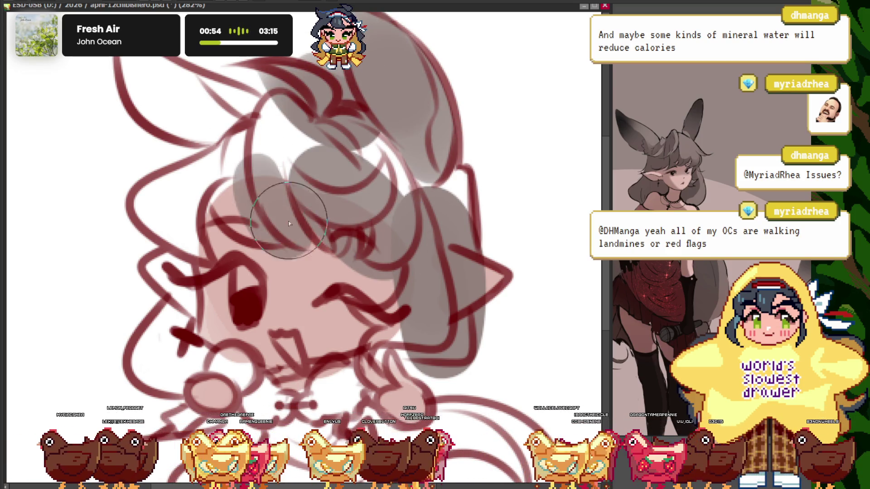
pyautogui.scroll(-1, 288, 221)
pyautogui.moveTo(272, 132); pyautogui.dragTo(228, 114)
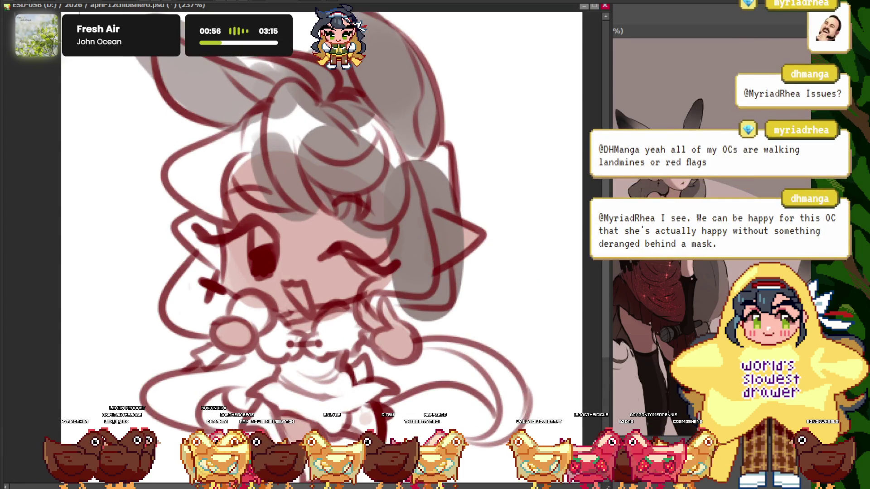
pyautogui.hotkey('ctrl', 'z')
# Repaint gray across the upper ears and down the left hair to the eye
pyautogui.moveTo(407, 93); pyautogui.dragTo(386, 27)
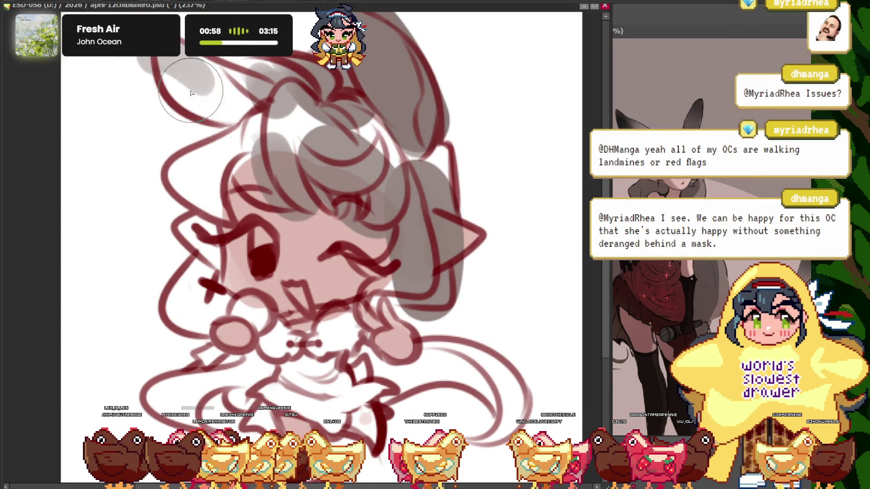
pyautogui.moveTo(191, 93); pyautogui.dragTo(139, 45)
pyautogui.moveTo(231, 161); pyautogui.dragTo(217, 221)
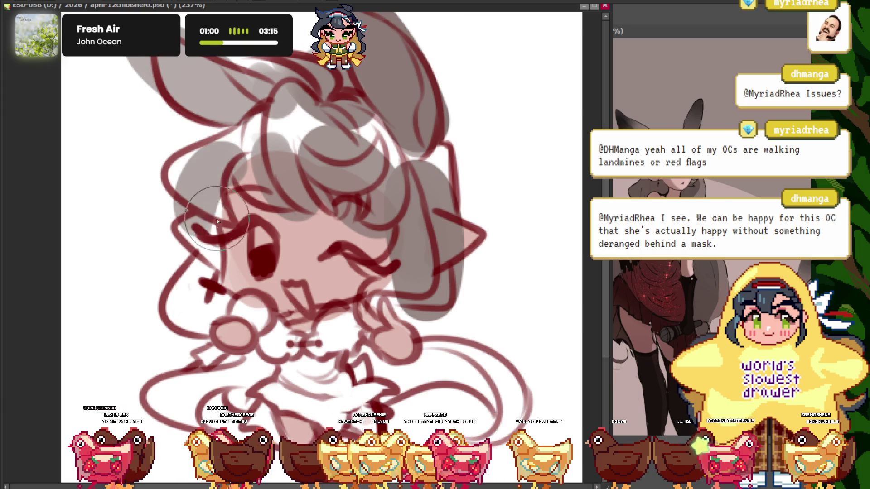
pyautogui.scroll(-4, 227, 181)
pyautogui.scroll(3, 218, 172)
pyautogui.scroll(-1, 213, 170)
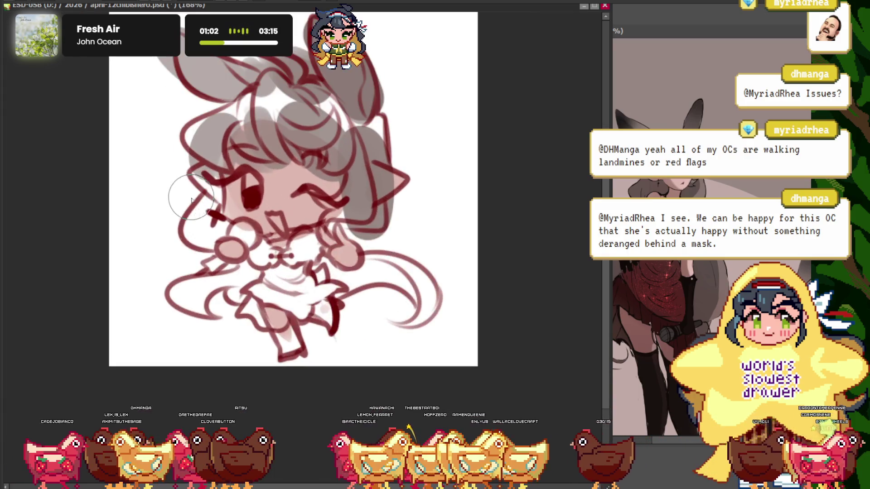
pyautogui.scroll(-3, 205, 165)
pyautogui.scroll(2, 206, 165)
pyautogui.scroll(1, 206, 165)
# Shade the left side hair by the cheek and paint the tail gray
pyautogui.moveTo(182, 195)
pyautogui.mouseDown()
pyautogui.moveTo(177, 236)
pyautogui.moveTo(183, 222)
pyautogui.mouseUp()
pyautogui.moveTo(325, 271)
pyautogui.mouseDown()
pyautogui.moveTo(365, 276)
pyautogui.moveTo(424, 349)
pyautogui.mouseUp()
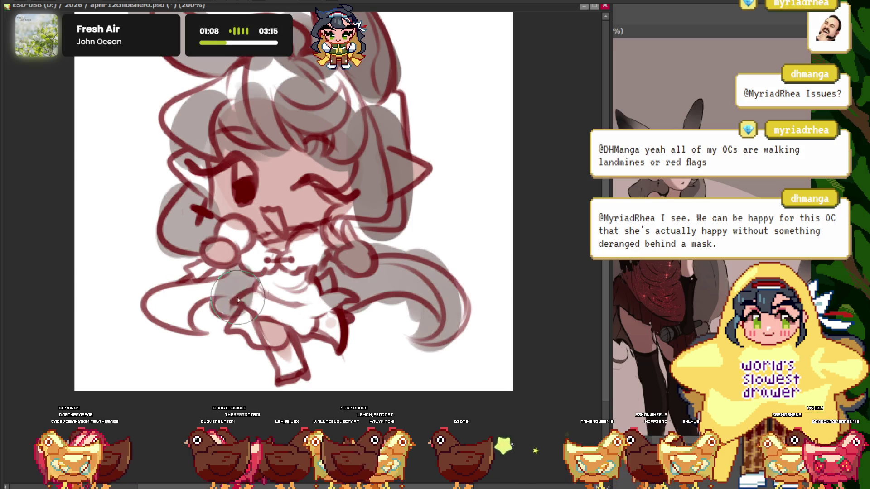
pyautogui.scroll(-3, 210, 303)
pyautogui.scroll(3, 182, 204)
pyautogui.scroll(-3, 158, 159)
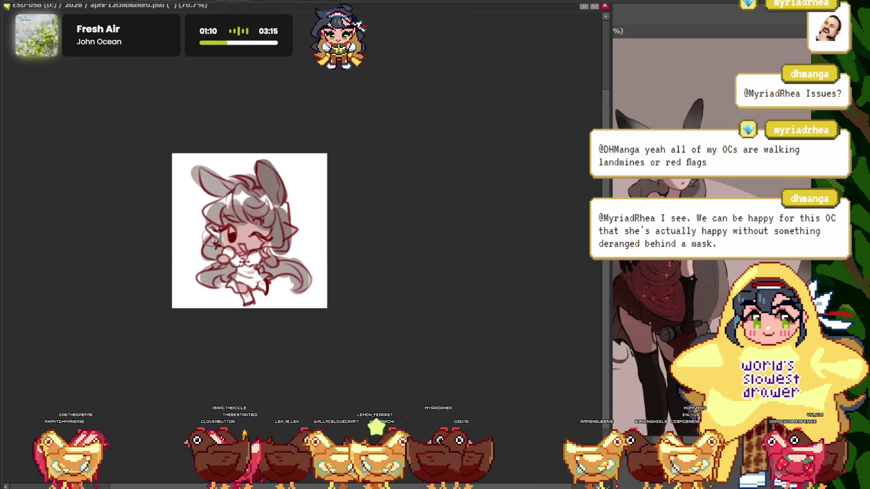
pyautogui.scroll(3, 121, 111)
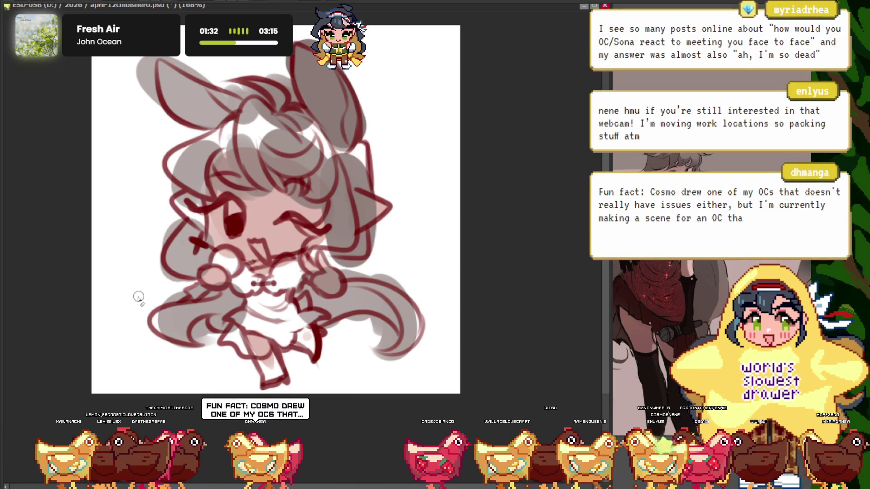
pyautogui.scroll(5, 334, 185)
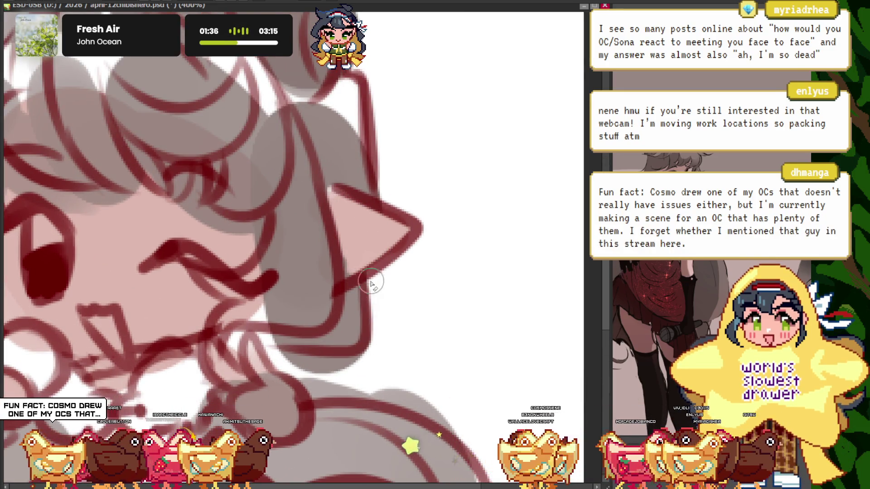
# Touch up a dark red outline line and zoom in on the curling hair tip
pyautogui.scroll(3, 371, 283)
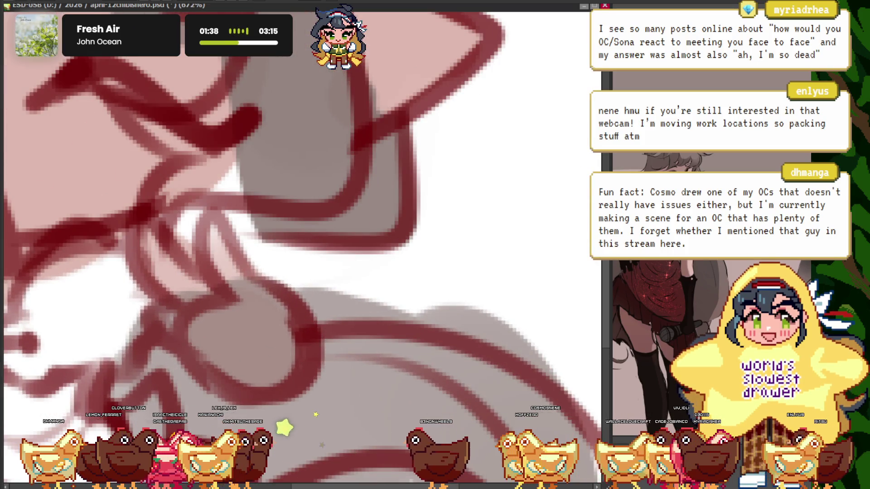
pyautogui.scroll(-2, 239, 161)
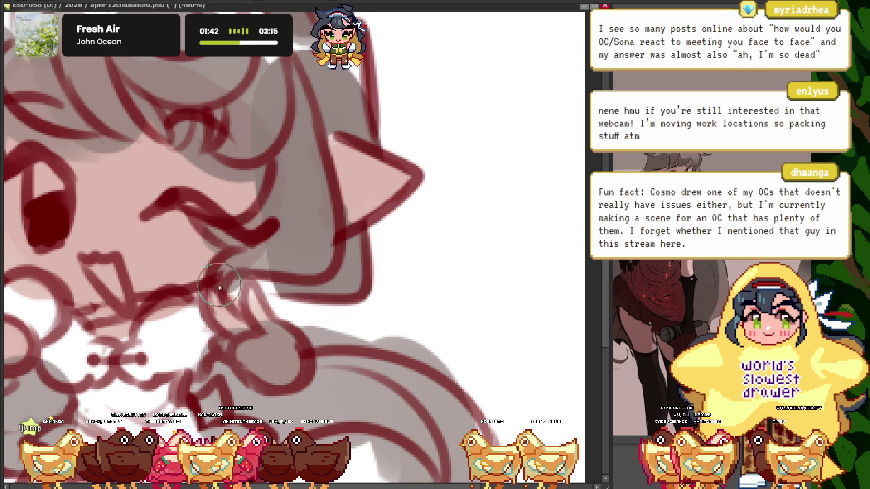
pyautogui.scroll(2, 281, 308)
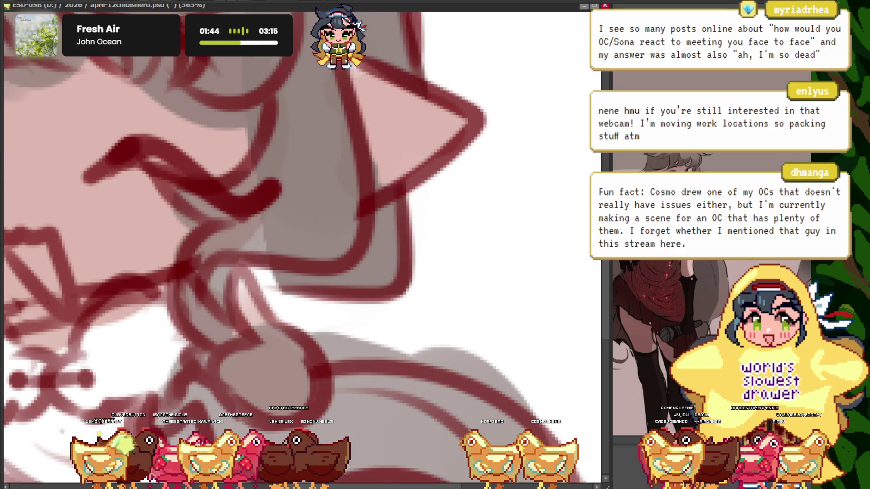
pyautogui.moveTo(204, 256); pyautogui.dragTo(286, 265)
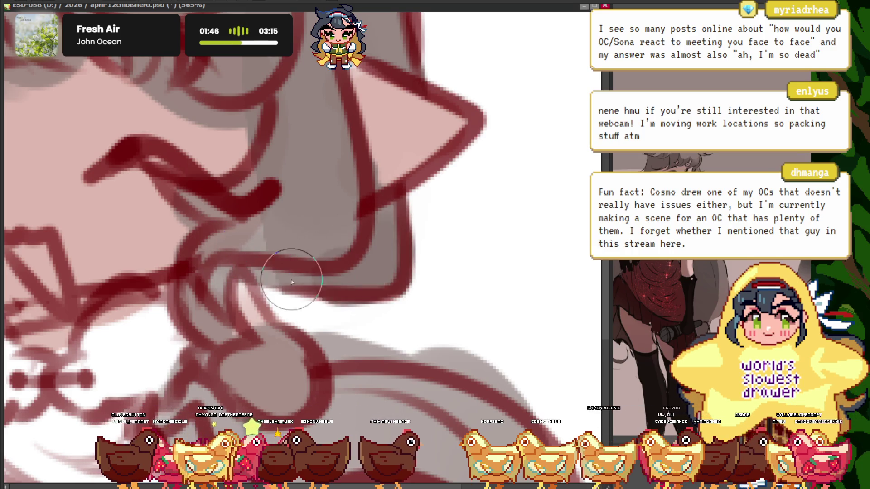
pyautogui.scroll(-4, 276, 250)
pyautogui.scroll(2, 305, 216)
pyautogui.scroll(-4, 313, 193)
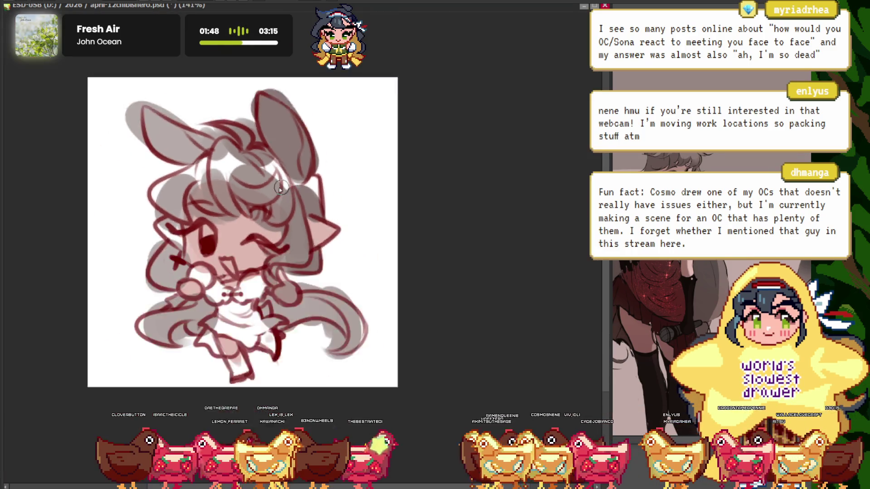
pyautogui.scroll(3, 194, 194)
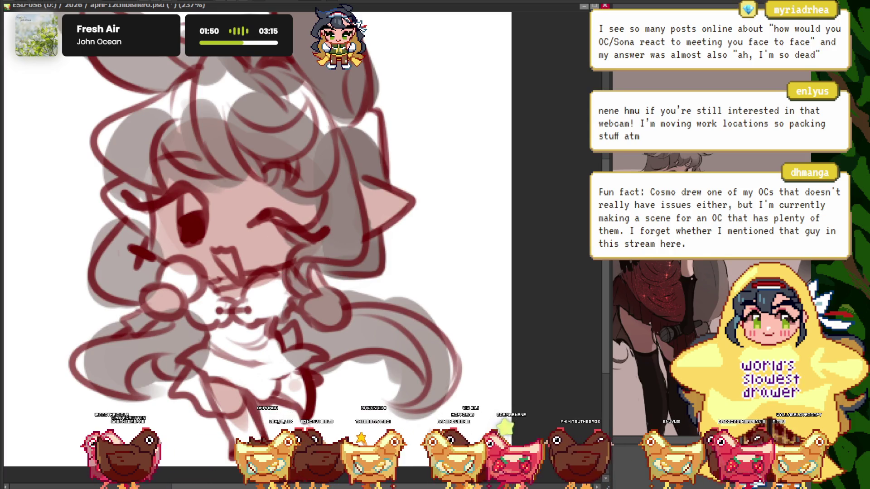
pyautogui.scroll(2, 310, 195)
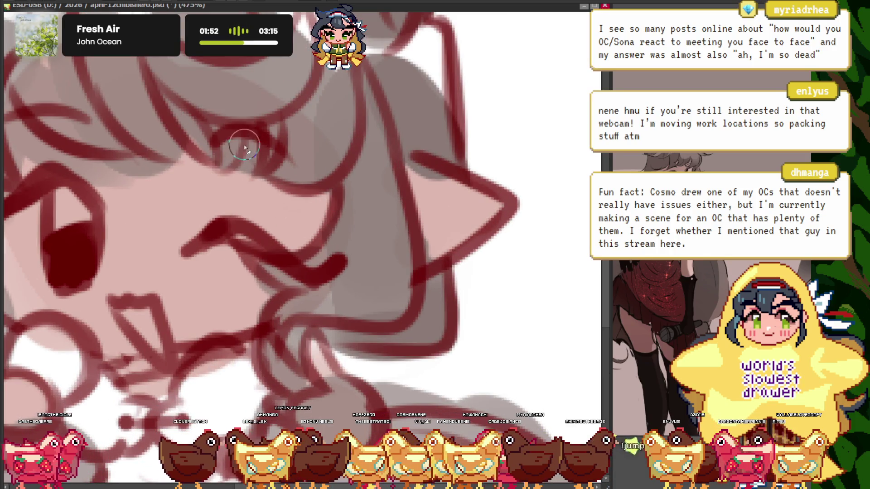
pyautogui.scroll(1, 227, 213)
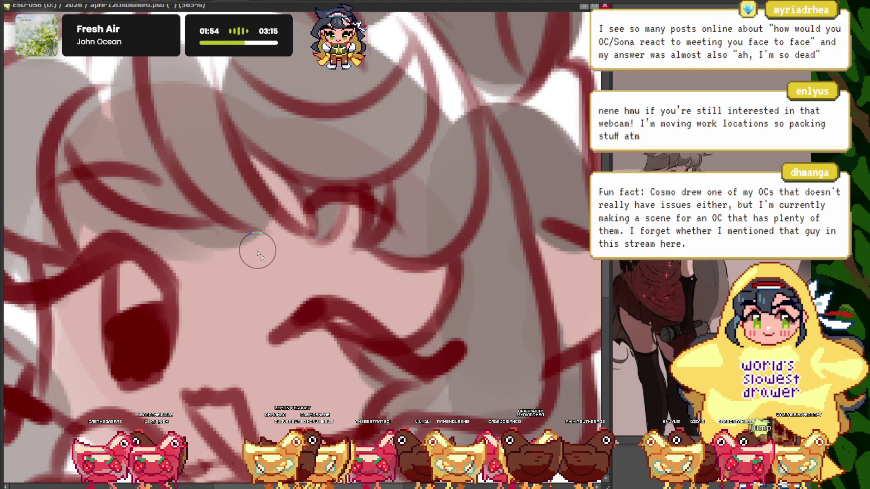
pyautogui.scroll(-2, 183, 236)
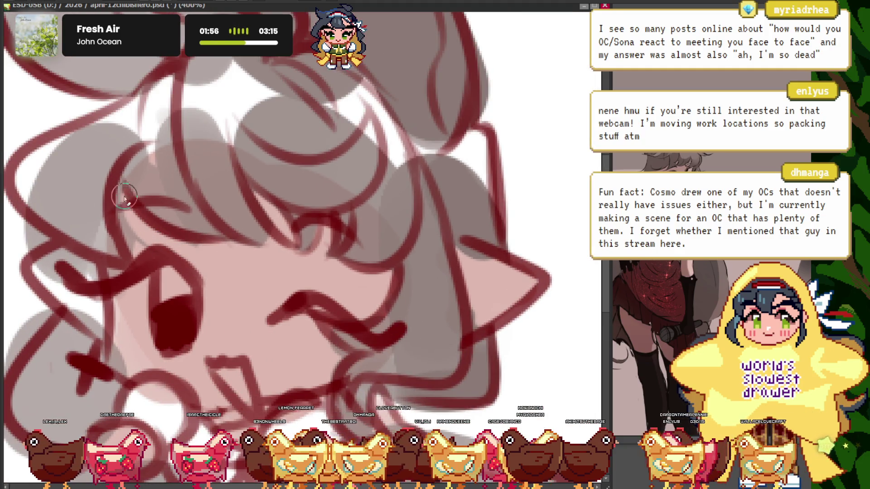
pyautogui.scroll(-1, 90, 254)
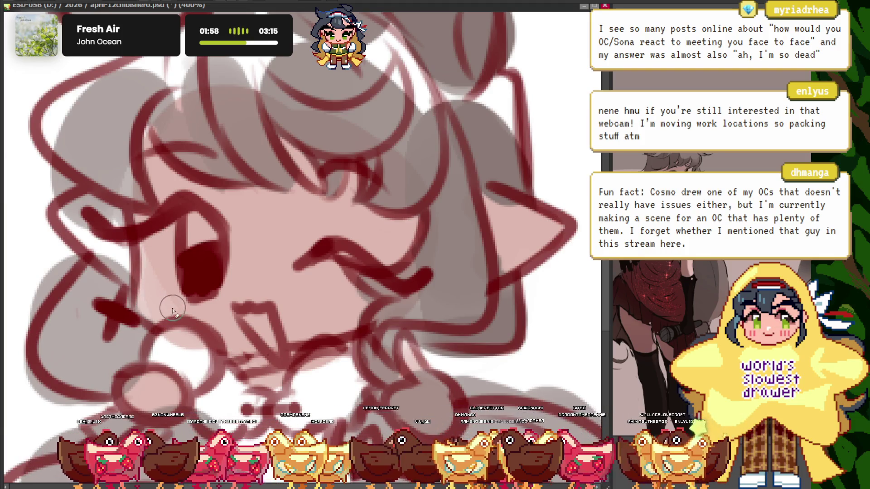
pyautogui.scroll(-2, 172, 308)
pyautogui.scroll(2, 157, 172)
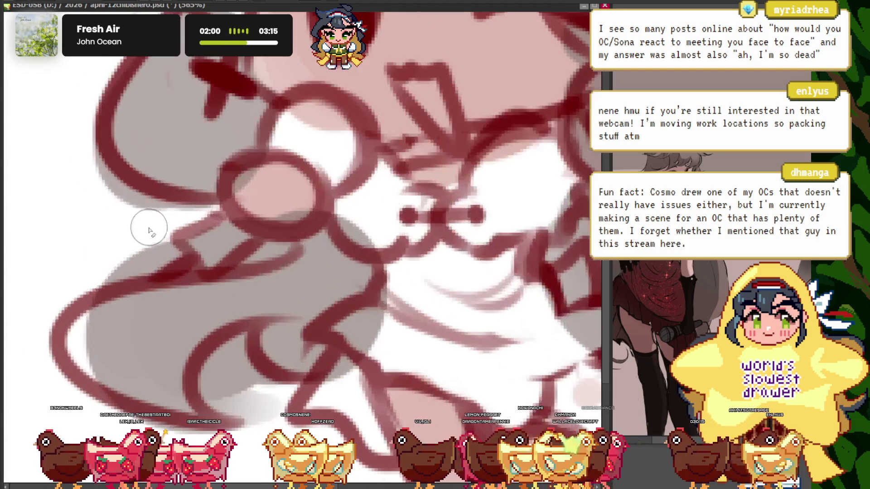
pyautogui.scroll(-5, 251, 175)
pyautogui.scroll(4, 238, 206)
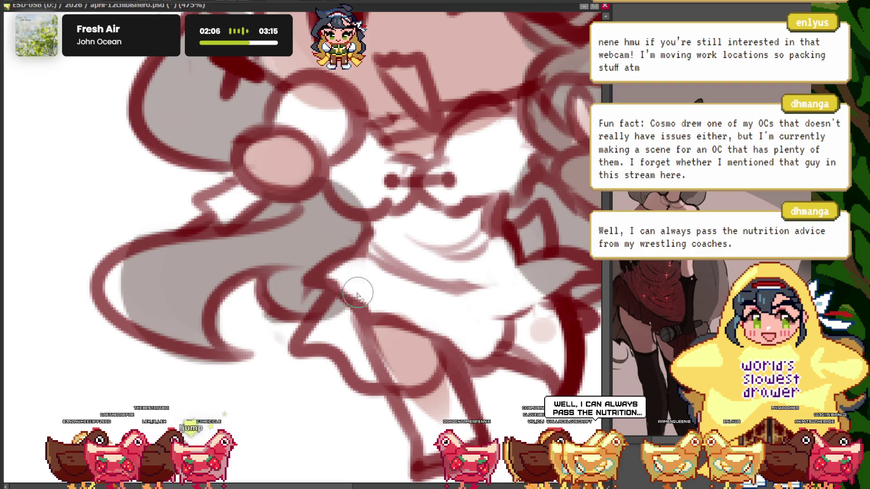
pyautogui.scroll(-4, 357, 296)
pyautogui.scroll(4, 318, 227)
pyautogui.scroll(-4, 318, 227)
pyautogui.scroll(4, 375, 294)
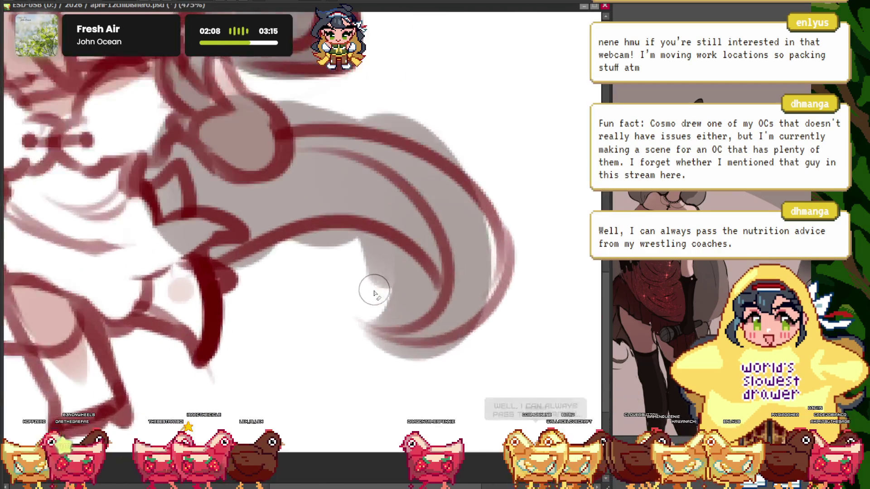
pyautogui.scroll(1, 375, 293)
# Erase the stray grey strokes above and trailing down-right from the strand tip
pyautogui.moveTo(362, 238); pyautogui.dragTo(395, 283)
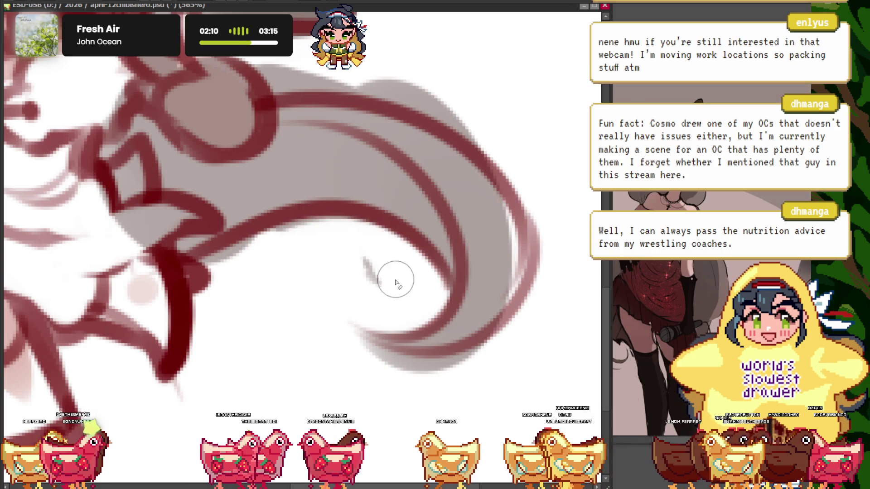
pyautogui.moveTo(356, 257); pyautogui.dragTo(383, 286)
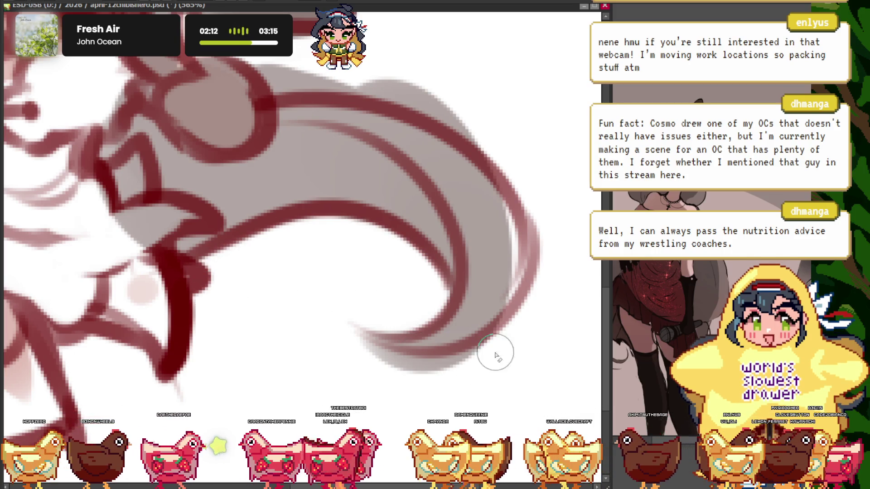
pyautogui.scroll(2, 385, 189)
pyautogui.scroll(1, 361, 204)
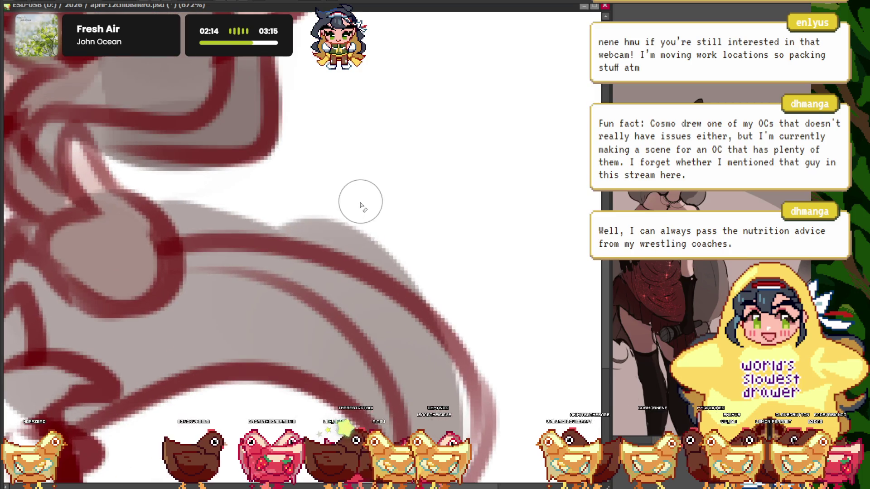
pyautogui.scroll(-2, 186, 217)
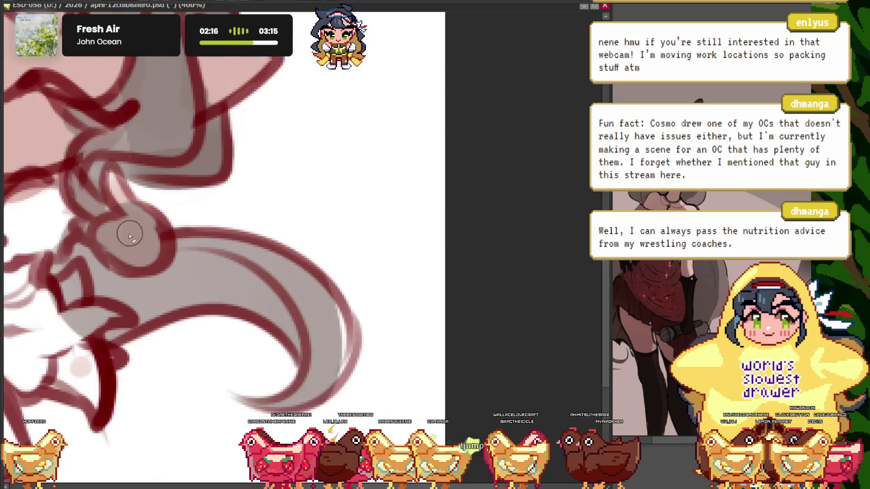
pyautogui.scroll(-1, 179, 233)
pyautogui.scroll(1, 125, 175)
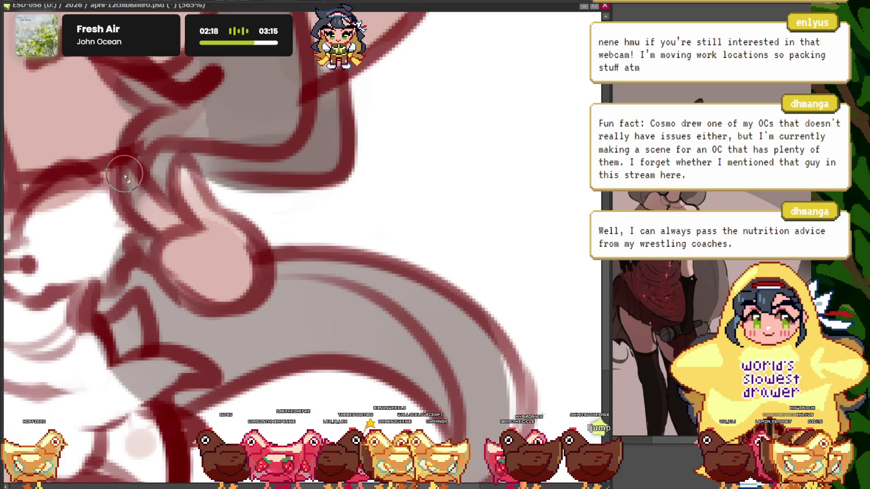
pyautogui.scroll(-4, 162, 171)
pyautogui.scroll(3, 213, 266)
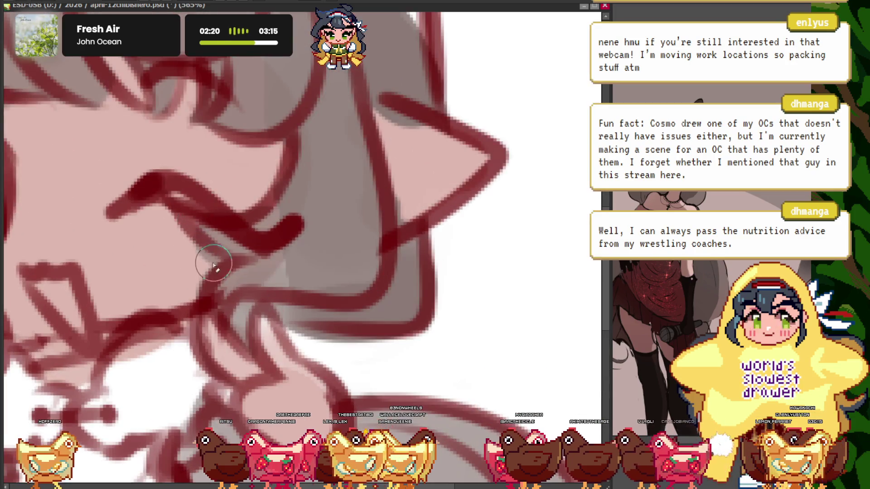
pyautogui.scroll(-2, 181, 227)
pyautogui.scroll(-2, 91, 161)
pyautogui.scroll(1, 91, 161)
pyautogui.scroll(3, 164, 99)
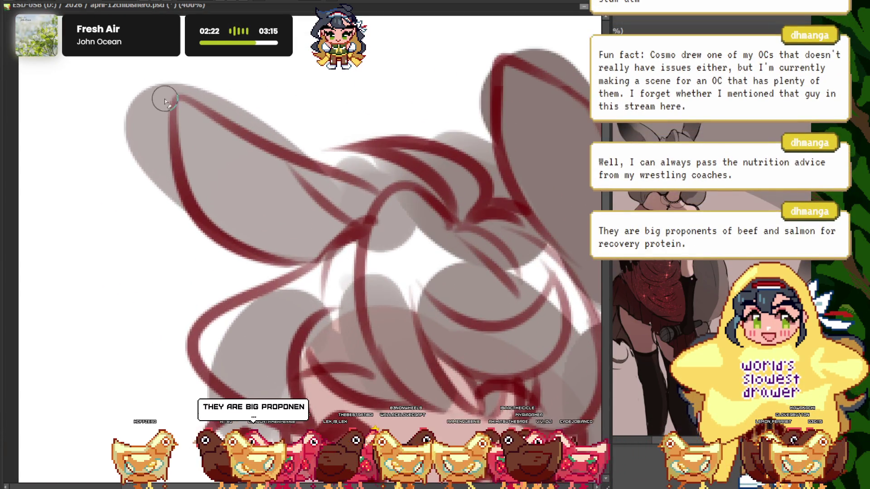
pyautogui.scroll(1, 315, 149)
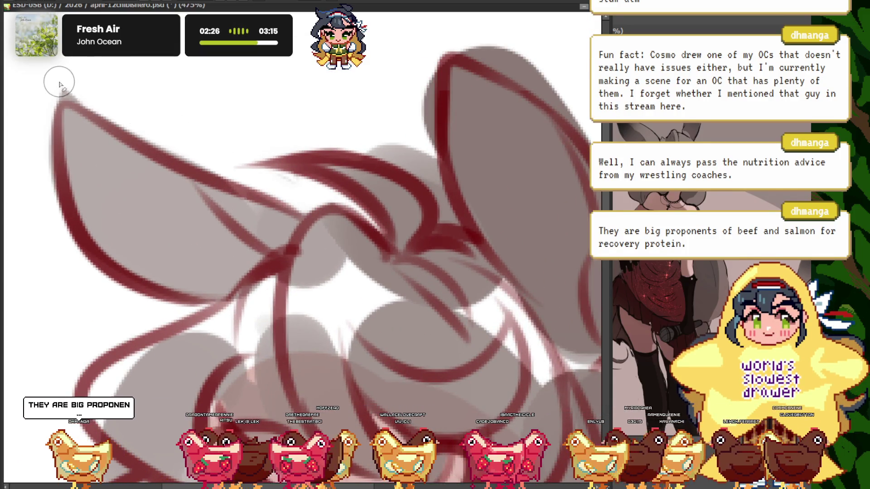
pyautogui.scroll(-2, 213, 130)
pyautogui.scroll(3, 287, 103)
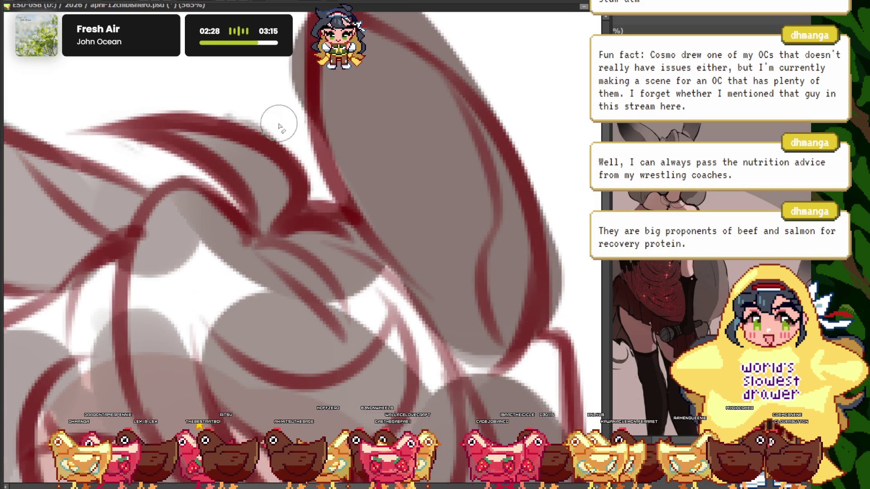
pyautogui.scroll(-3, 278, 122)
pyautogui.scroll(2, 318, 117)
pyautogui.scroll(2, 346, 142)
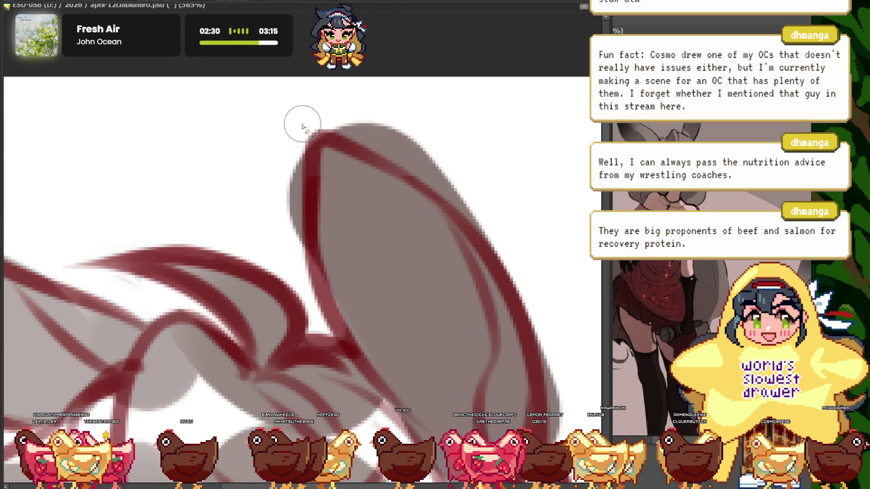
pyautogui.scroll(-3, 274, 136)
pyautogui.scroll(2, 354, 143)
pyautogui.scroll(-3, 306, 121)
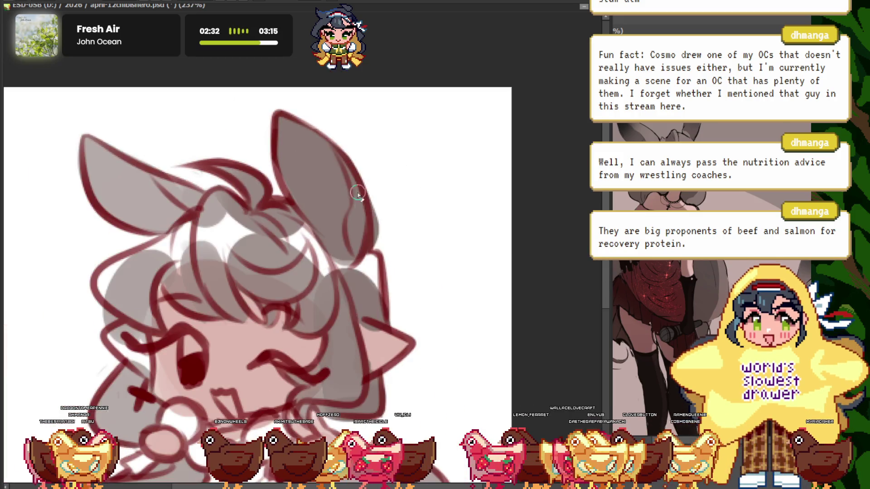
pyautogui.scroll(3, 345, 213)
pyautogui.scroll(-3, 377, 271)
pyautogui.scroll(2, 397, 263)
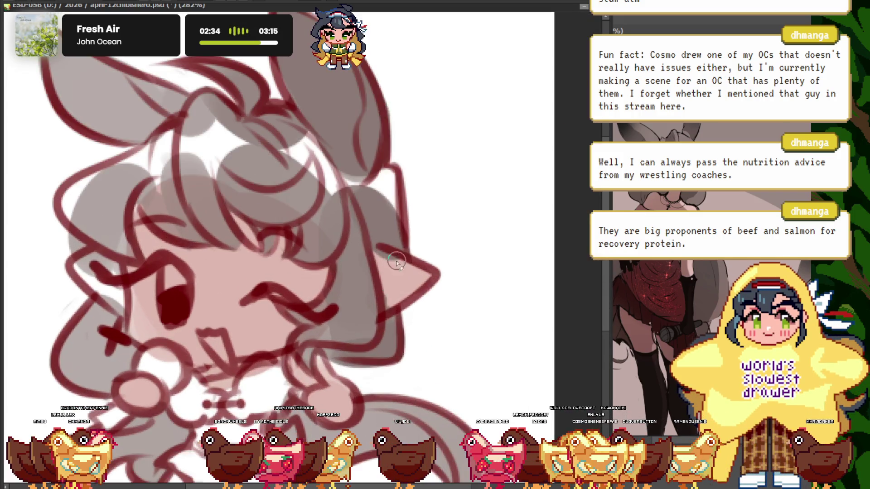
pyautogui.scroll(-3, 377, 256)
pyautogui.scroll(2, 378, 255)
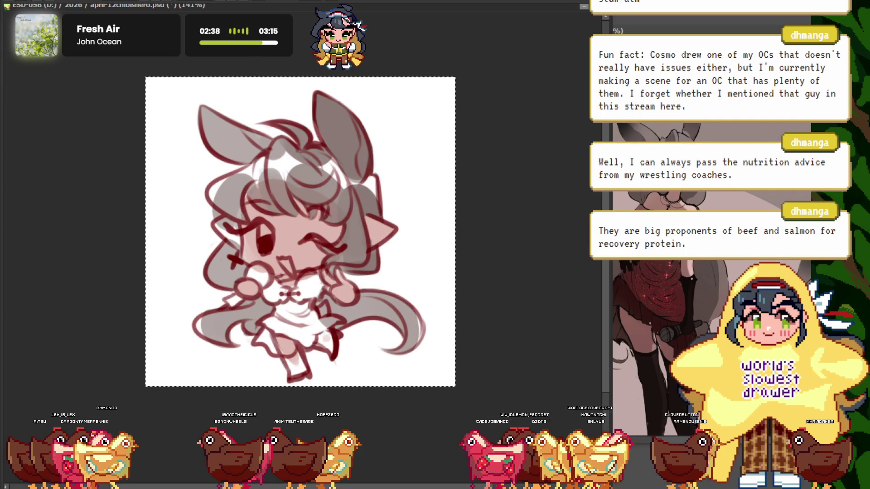
pyautogui.scroll(1, 263, 201)
pyautogui.hotkey('ctrl', 'z')
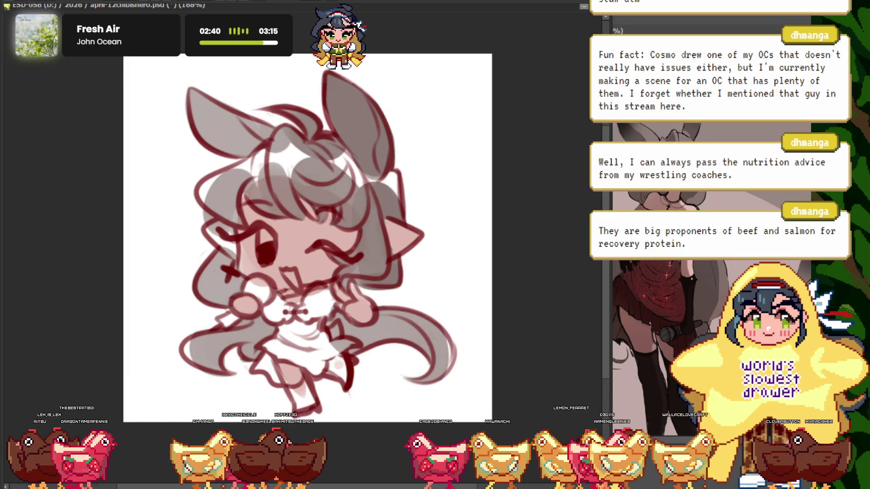
pyautogui.hotkey('ctrl', 'y')
pyautogui.hotkey('ctrl', 'z')
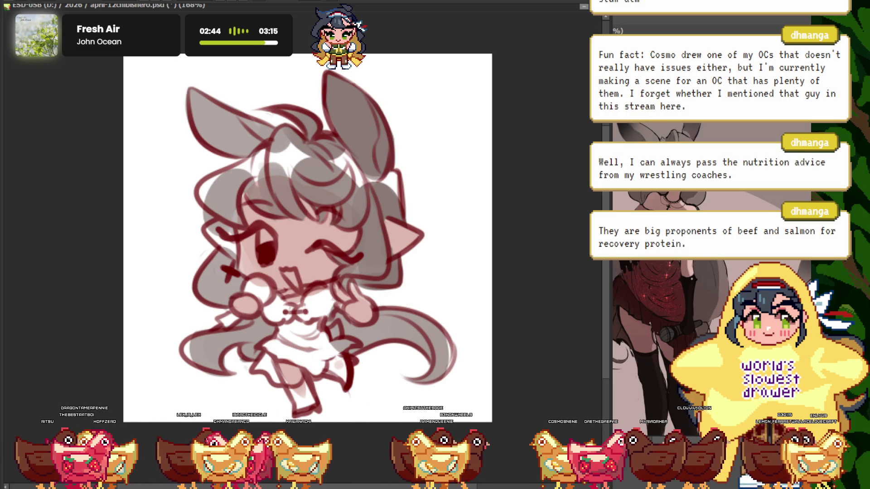
pyautogui.scroll(5, 305, 193)
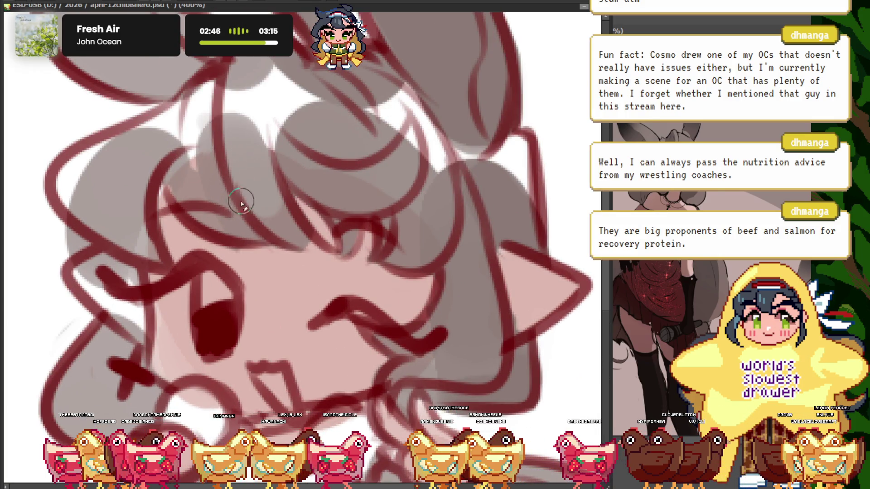
pyautogui.moveTo(255, 203); pyautogui.dragTo(333, 254)
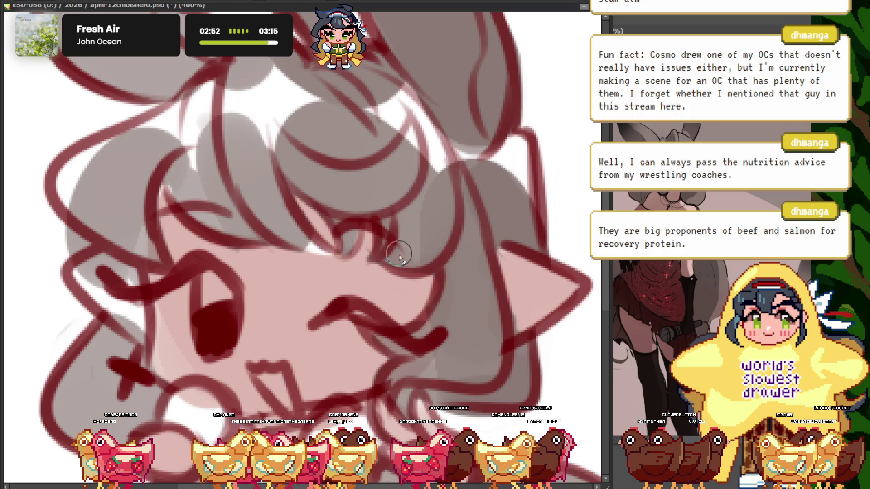
pyautogui.scroll(-5, 400, 257)
pyautogui.scroll(6, 435, 219)
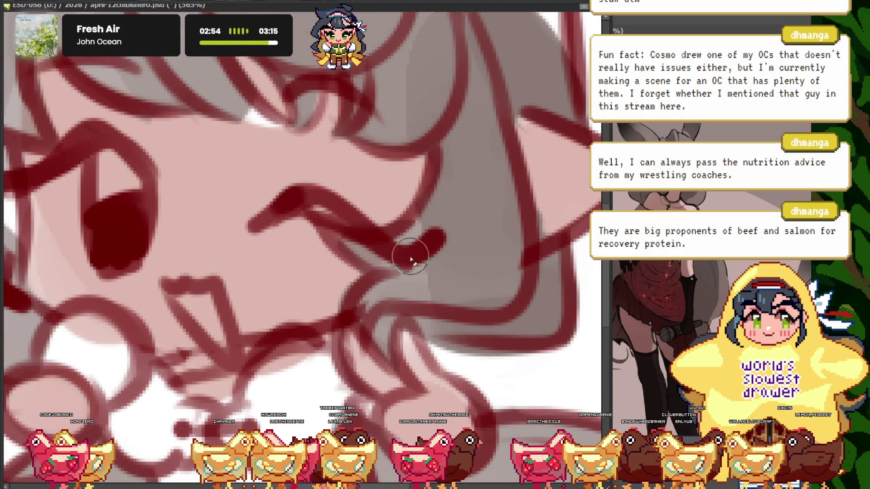
pyautogui.scroll(-5, 151, 182)
pyautogui.scroll(5, 172, 179)
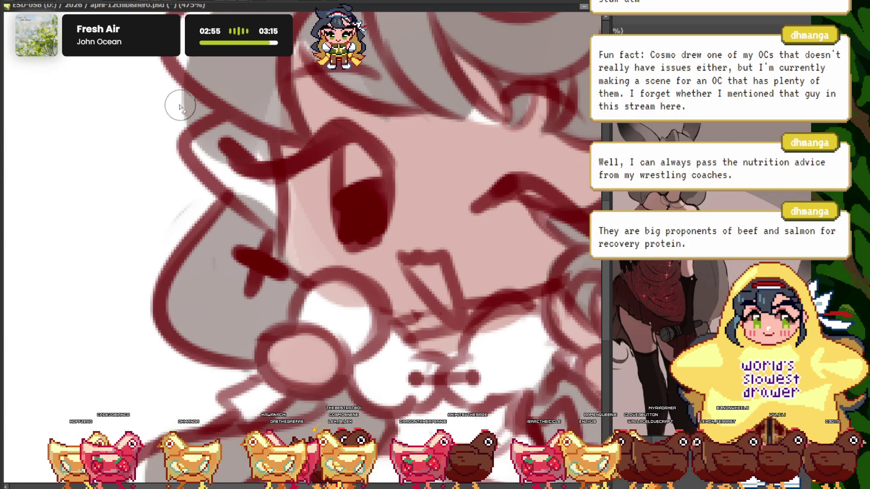
pyautogui.scroll(-5, 179, 107)
pyautogui.scroll(5, 222, 158)
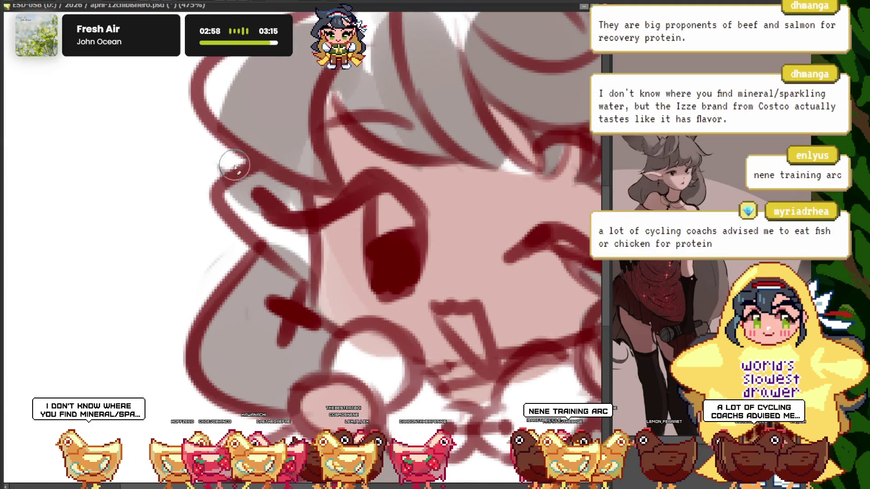
pyautogui.scroll(-5, 234, 167)
pyautogui.scroll(4, 213, 154)
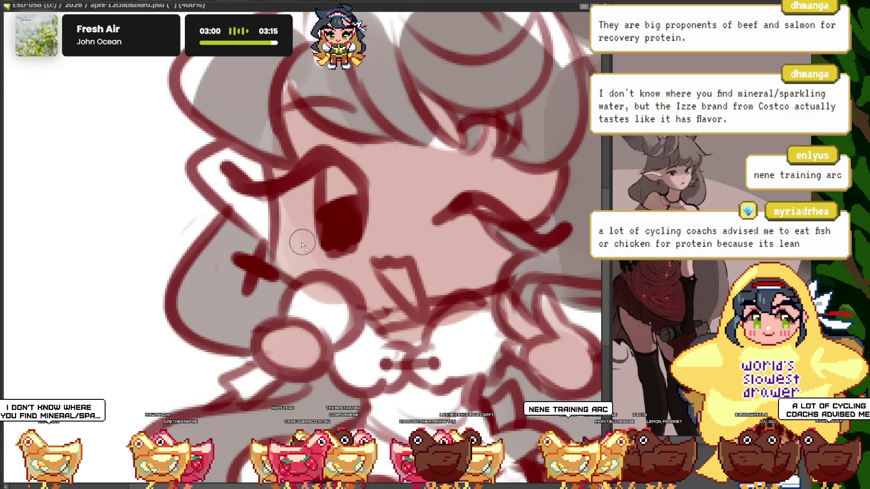
pyautogui.scroll(-5, 303, 245)
pyautogui.scroll(4, 370, 194)
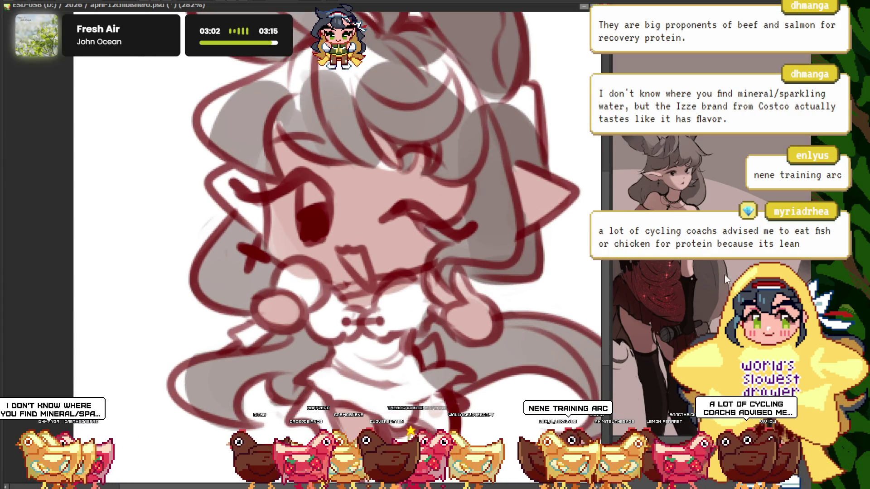
pyautogui.scroll(2, 253, 194)
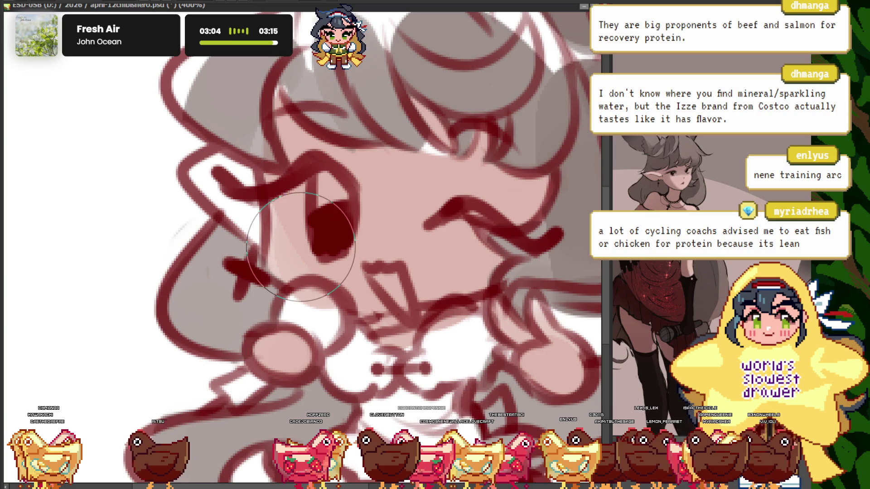
pyautogui.scroll(-5, 221, 184)
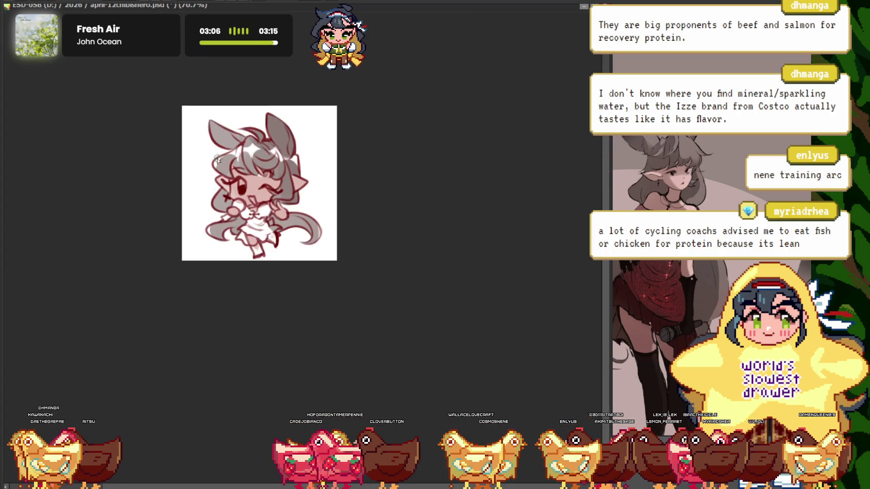
pyautogui.scroll(2, 299, 191)
pyautogui.scroll(2, 307, 193)
pyautogui.scroll(-2, 332, 199)
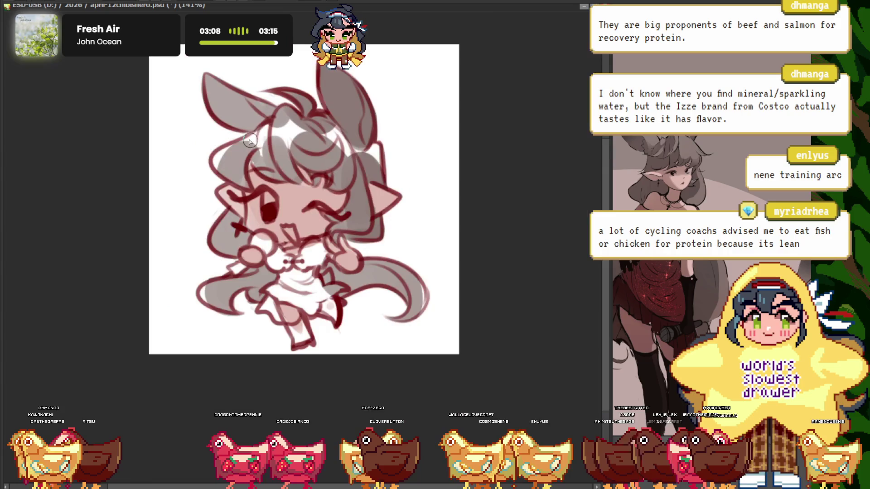
pyautogui.scroll(1, 295, 161)
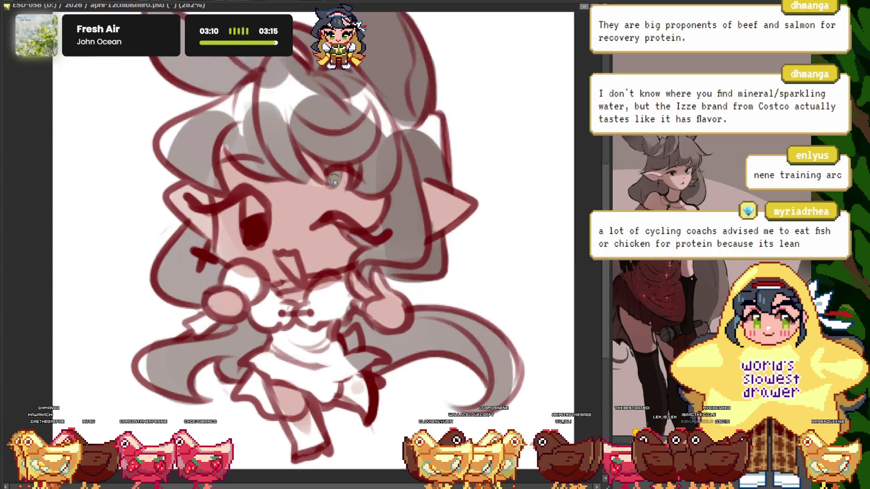
pyautogui.scroll(1, 295, 161)
pyautogui.scroll(1, 295, 161)
pyautogui.scroll(-5, 298, 181)
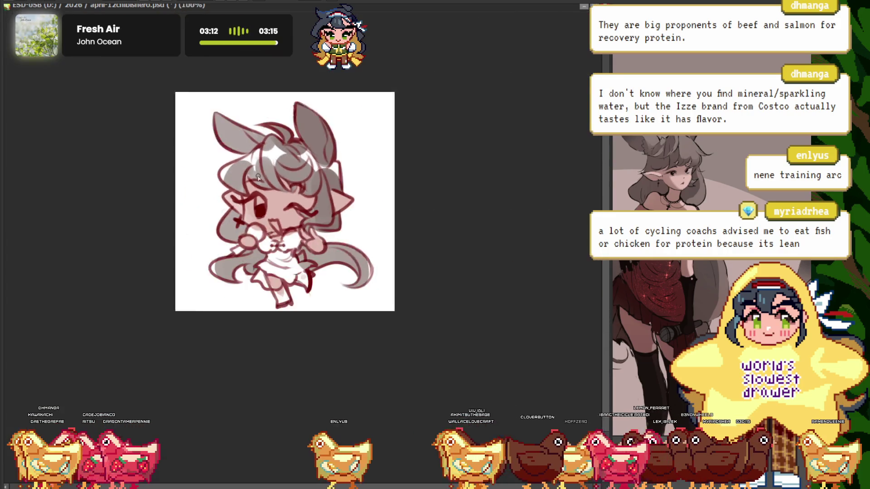
pyautogui.scroll(-1, 271, 204)
pyautogui.scroll(2, 265, 212)
pyautogui.scroll(-1, 265, 211)
pyautogui.scroll(1, 265, 211)
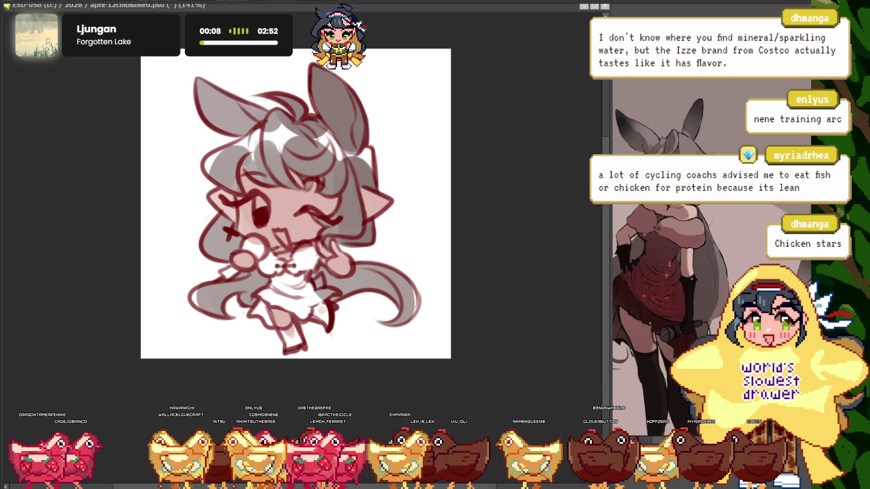
# Zoom the reference picture in on the dress to compare the outfit
pyautogui.click(301, 246)
pyautogui.scroll(1, 287, 232)
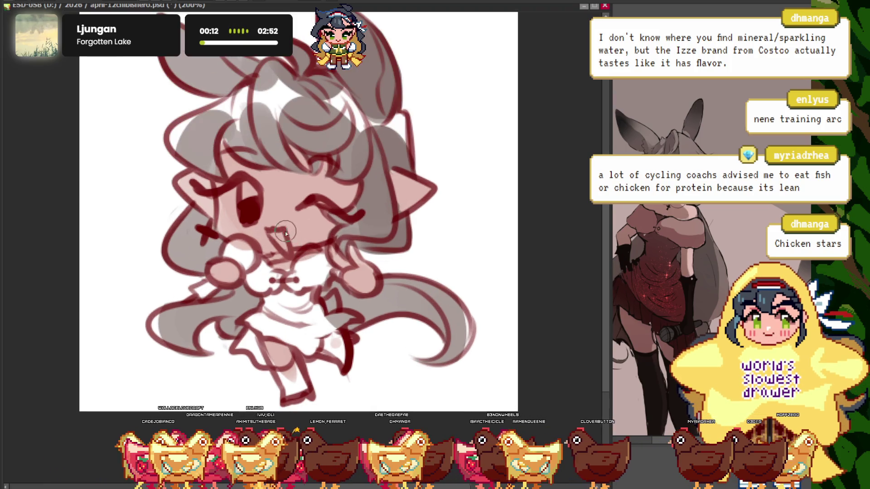
pyautogui.scroll(1, 244, 256)
pyautogui.click(644, 300)
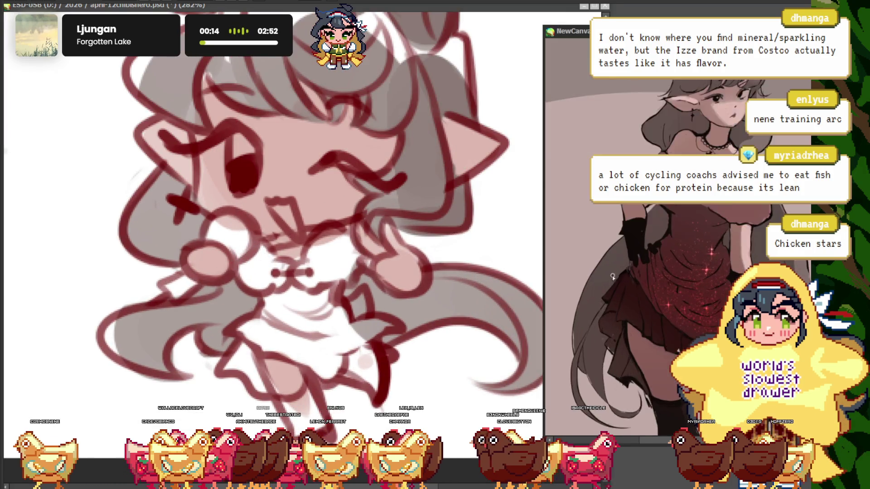
pyautogui.scroll(-2, 657, 312)
pyautogui.scroll(3, 677, 330)
pyautogui.scroll(2, 677, 331)
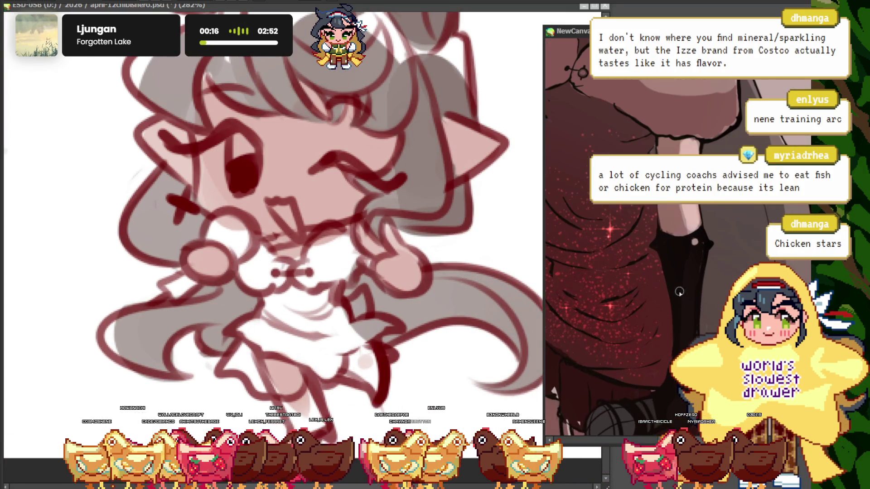
# Back on the sketch canvas, redraw the winking chibi's open mouth
pyautogui.click(35, 167)
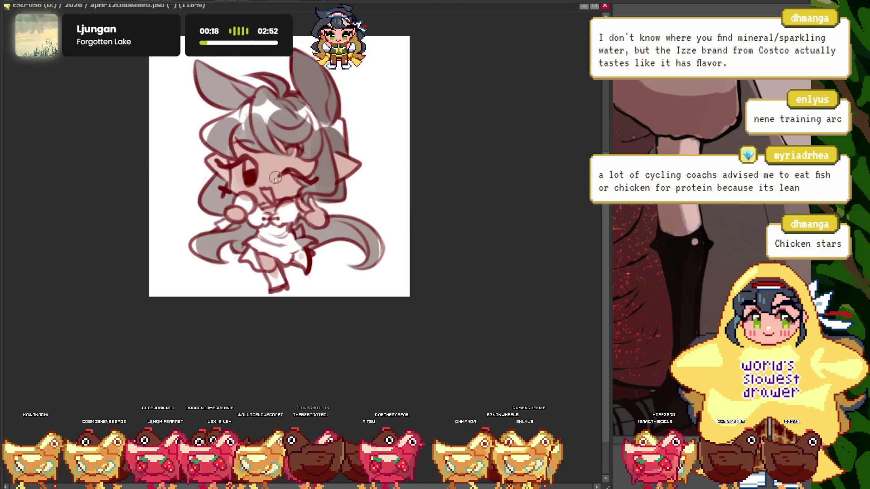
pyautogui.scroll(-1, 261, 196)
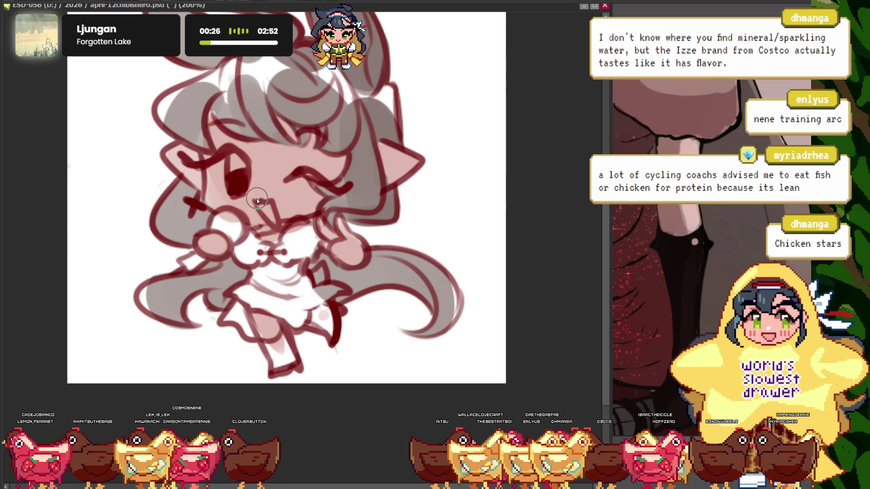
pyautogui.moveTo(257, 201); pyautogui.dragTo(291, 229)
pyautogui.scroll(-3, 291, 229)
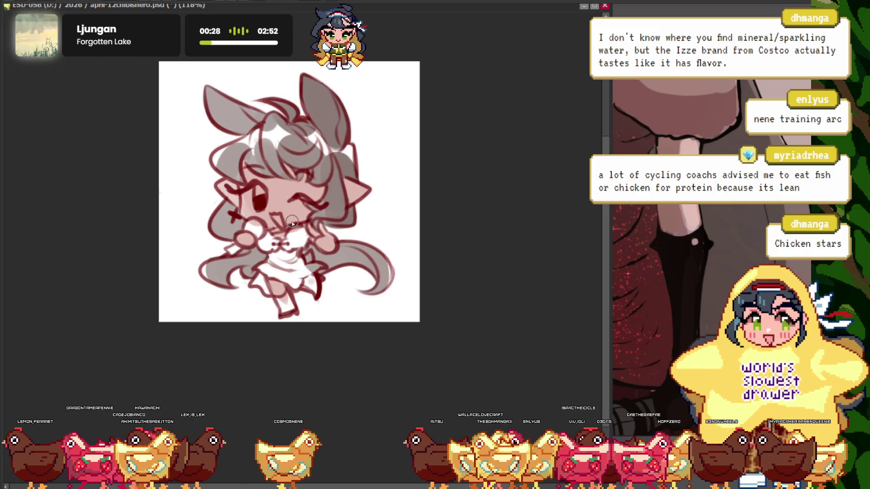
pyautogui.scroll(3, 292, 218)
pyautogui.scroll(-3, 294, 209)
pyautogui.scroll(1, 294, 203)
pyautogui.scroll(2, 295, 204)
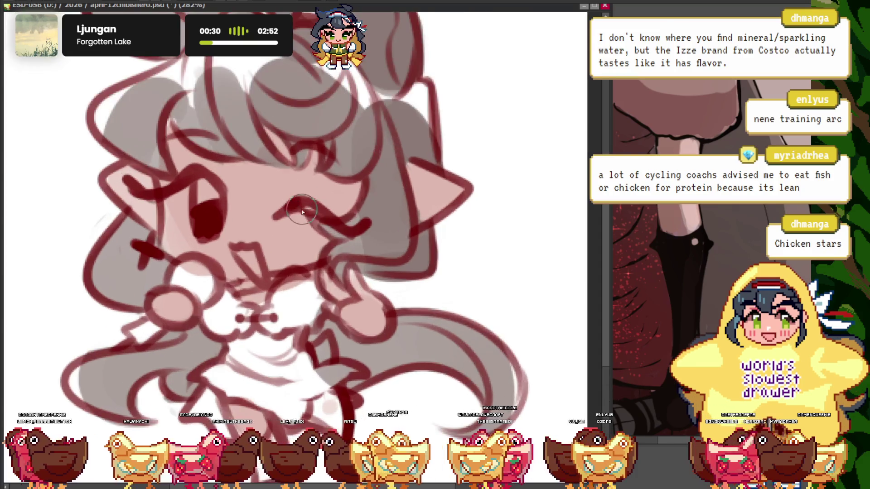
pyautogui.scroll(-1, 318, 244)
pyautogui.scroll(1, 334, 271)
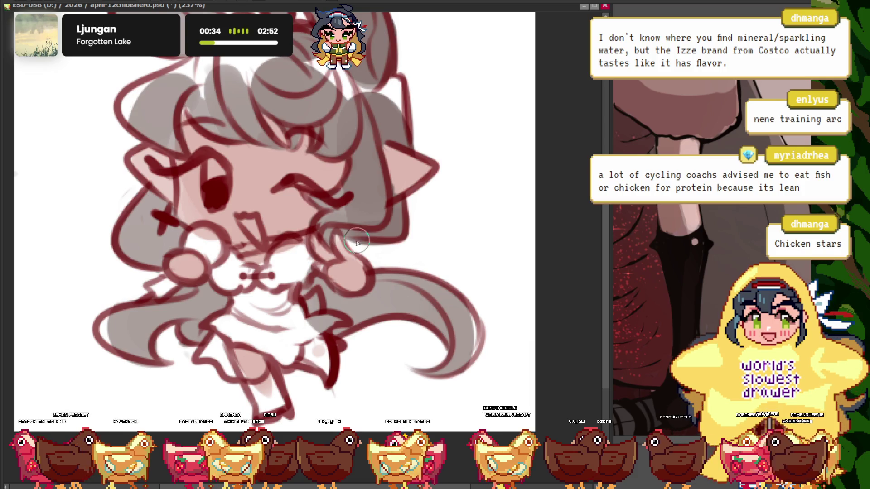
# Paint a dark gray glove on the raised hand, undoing one overly dark pass
pyautogui.scroll(6, 337, 272)
pyautogui.moveTo(338, 280)
pyautogui.mouseDown()
pyautogui.moveTo(359, 312)
pyautogui.moveTo(325, 276)
pyautogui.mouseUp()
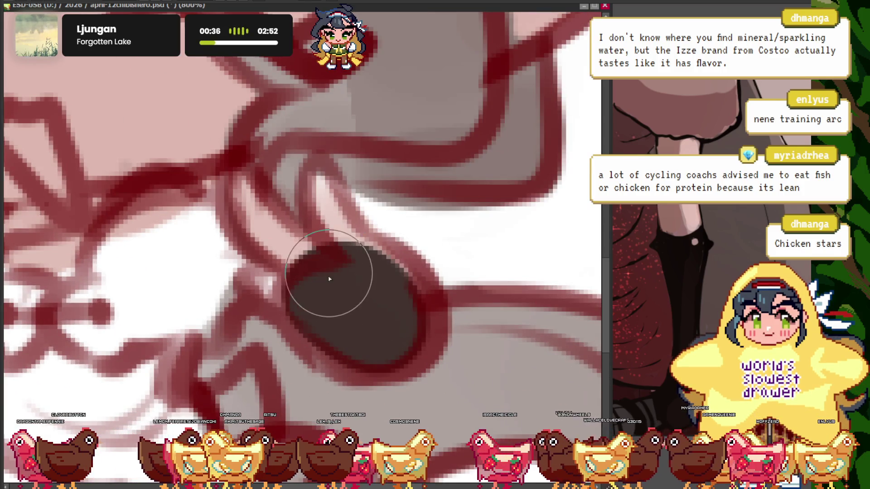
pyautogui.moveTo(372, 260); pyautogui.dragTo(317, 213)
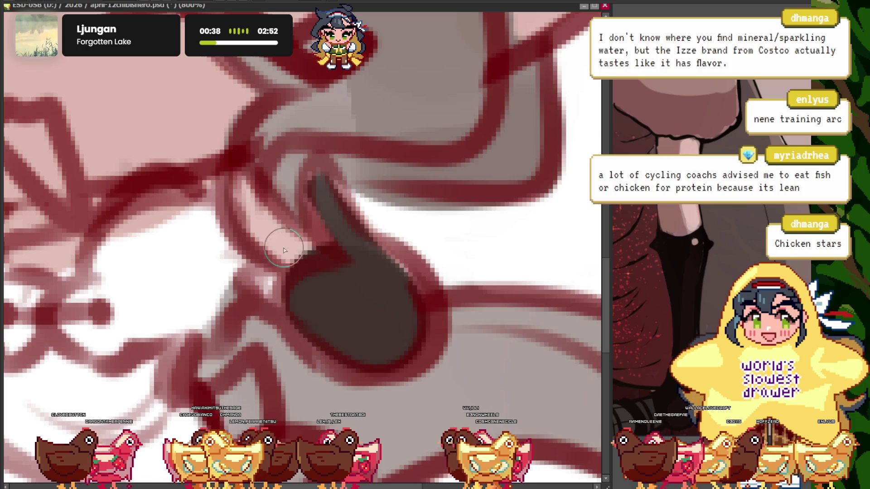
pyautogui.moveTo(290, 245)
pyautogui.mouseDown()
pyautogui.moveTo(254, 195)
pyautogui.moveTo(297, 246)
pyautogui.moveTo(290, 282)
pyautogui.moveTo(316, 307)
pyautogui.mouseUp()
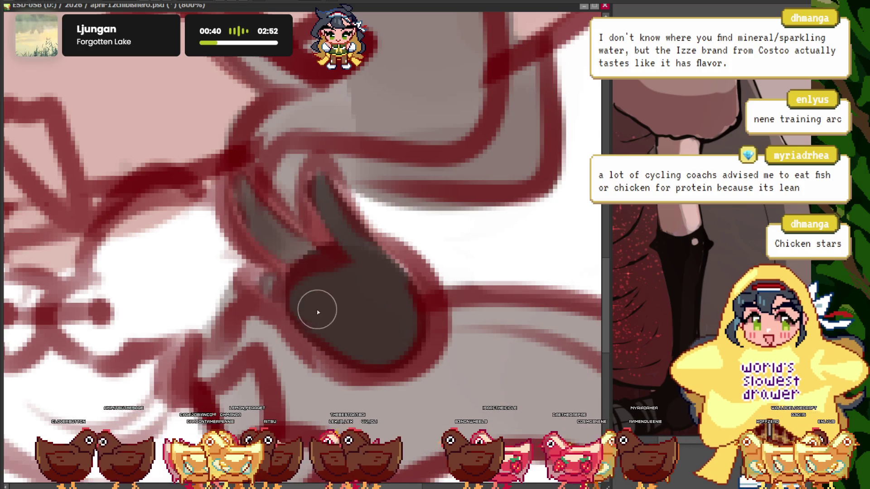
pyautogui.moveTo(414, 307)
pyautogui.mouseDown()
pyautogui.moveTo(391, 326)
pyautogui.moveTo(310, 310)
pyautogui.mouseUp()
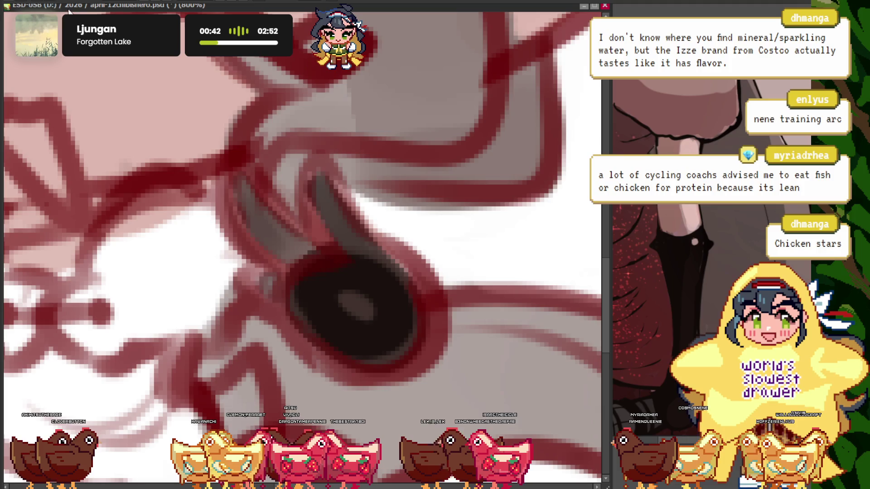
pyautogui.hotkey('ctrl', 'z')
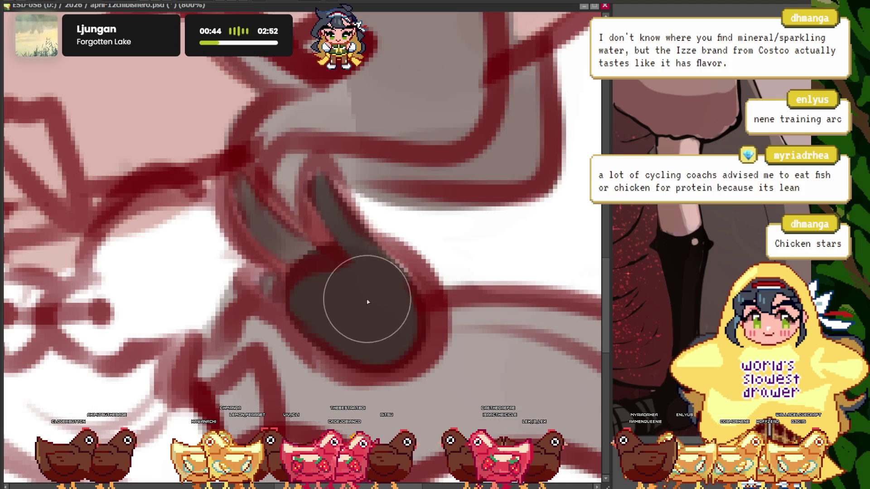
pyautogui.moveTo(368, 301)
pyautogui.mouseDown()
pyautogui.moveTo(357, 333)
pyautogui.moveTo(330, 204)
pyautogui.mouseUp()
# Paint a dark gray glove on the hand beside her cheek
pyautogui.scroll(-3, 262, 175)
pyautogui.scroll(-4, 317, 257)
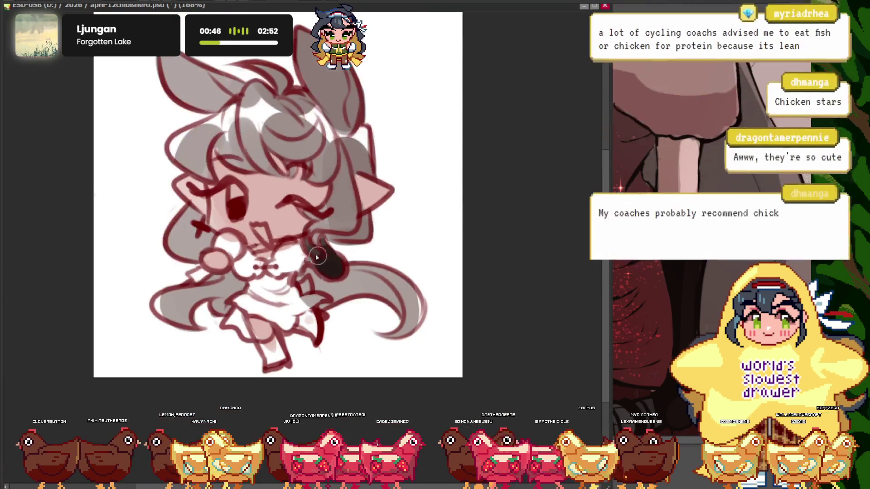
pyautogui.scroll(3, 243, 258)
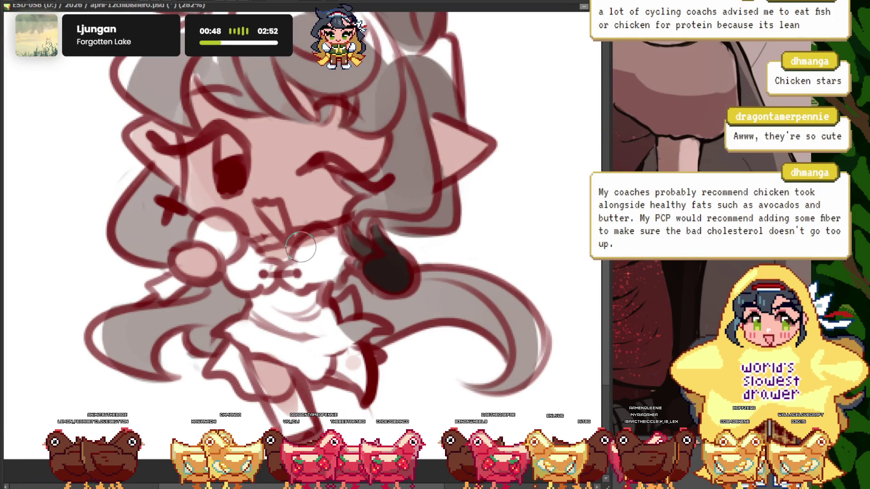
pyautogui.scroll(4, 188, 242)
pyautogui.scroll(-2, 188, 241)
pyautogui.moveTo(213, 283)
pyautogui.mouseDown()
pyautogui.moveTo(233, 308)
pyautogui.moveTo(172, 354)
pyautogui.mouseUp()
pyautogui.scroll(-3, 224, 257)
pyautogui.scroll(-2, 225, 257)
pyautogui.scroll(3, 224, 257)
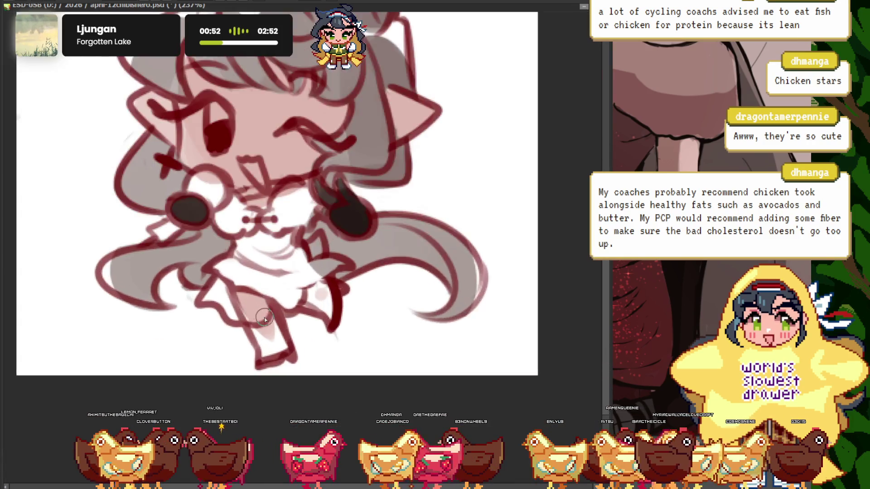
pyautogui.scroll(-3, 224, 257)
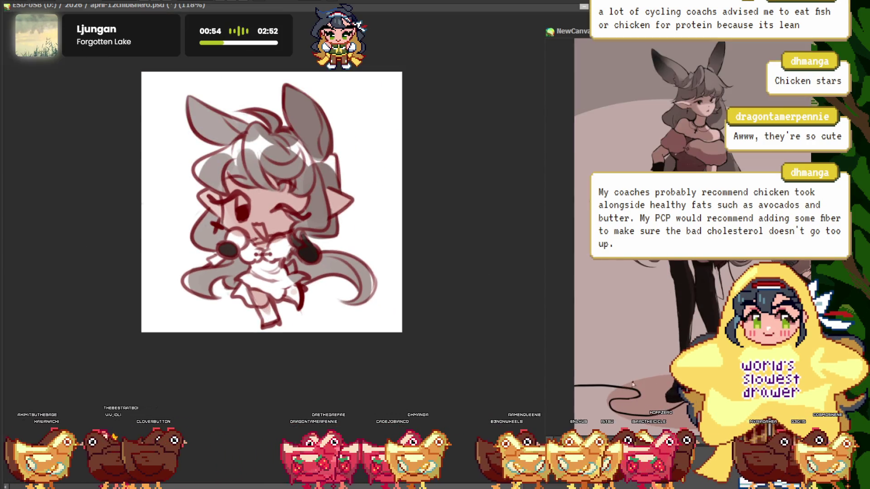
# Fill both boots with dark gray, undoing one stray stroke on the left boot
pyautogui.scroll(4, 273, 322)
pyautogui.scroll(2, 272, 322)
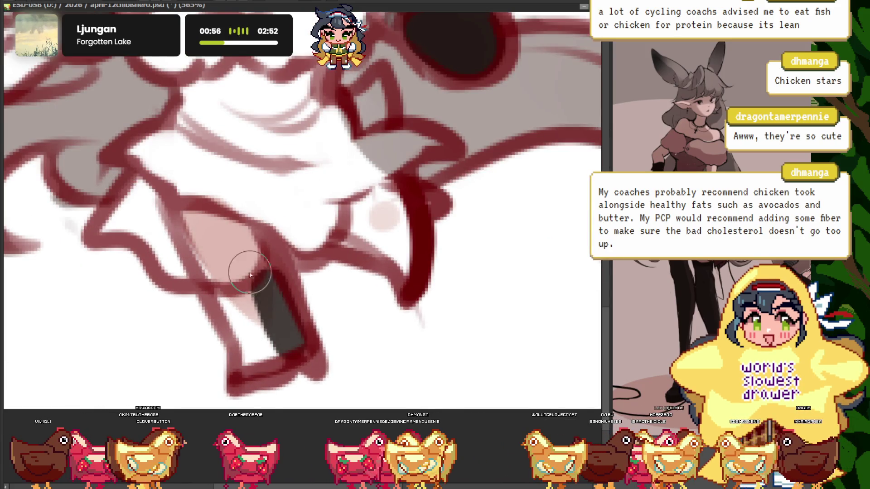
pyautogui.moveTo(248, 272)
pyautogui.mouseDown()
pyautogui.moveTo(217, 275)
pyautogui.moveTo(265, 344)
pyautogui.mouseUp()
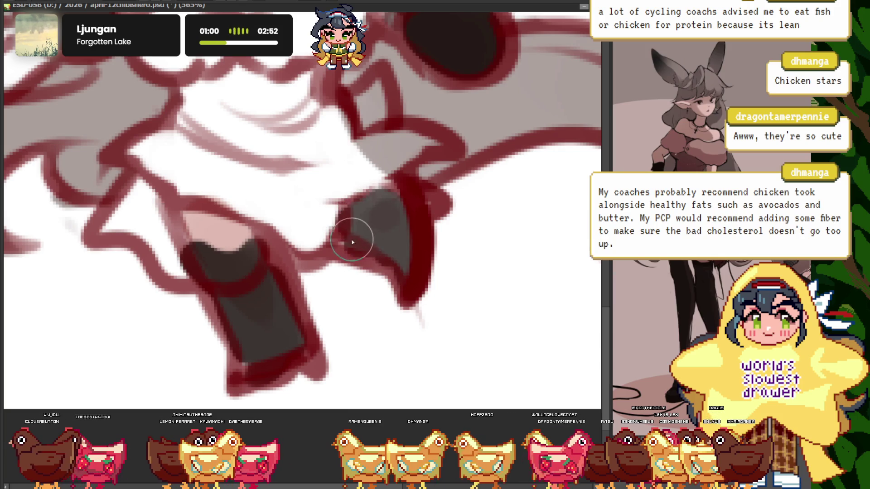
pyautogui.scroll(-4, 352, 242)
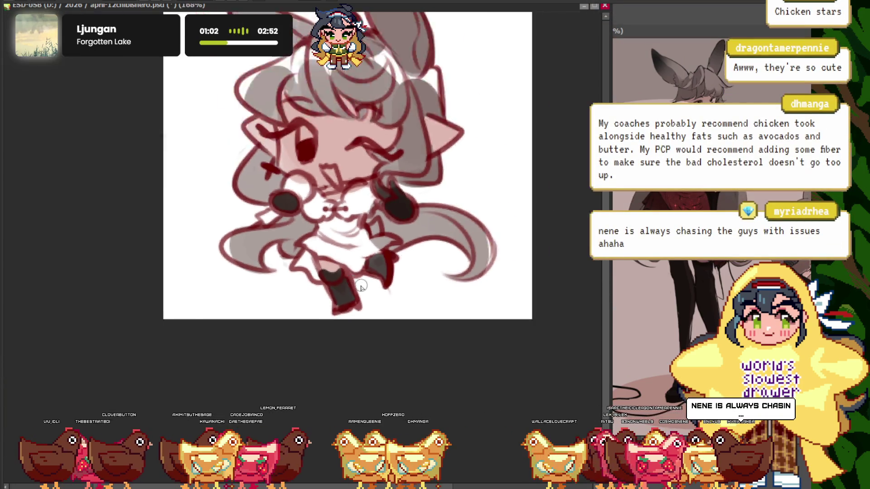
pyautogui.scroll(2, 361, 287)
pyautogui.scroll(2, 321, 301)
pyautogui.moveTo(353, 308); pyautogui.dragTo(325, 266)
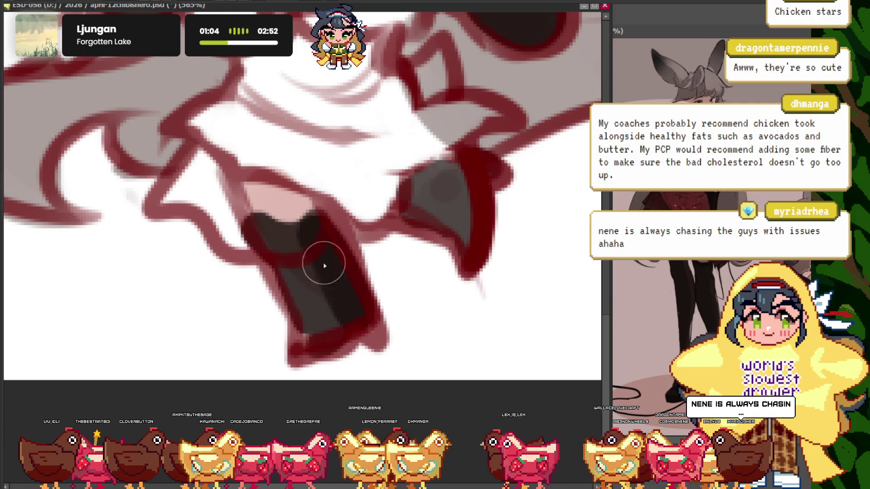
pyautogui.hotkey('ctrl', 'z')
pyautogui.moveTo(458, 224); pyautogui.dragTo(427, 198)
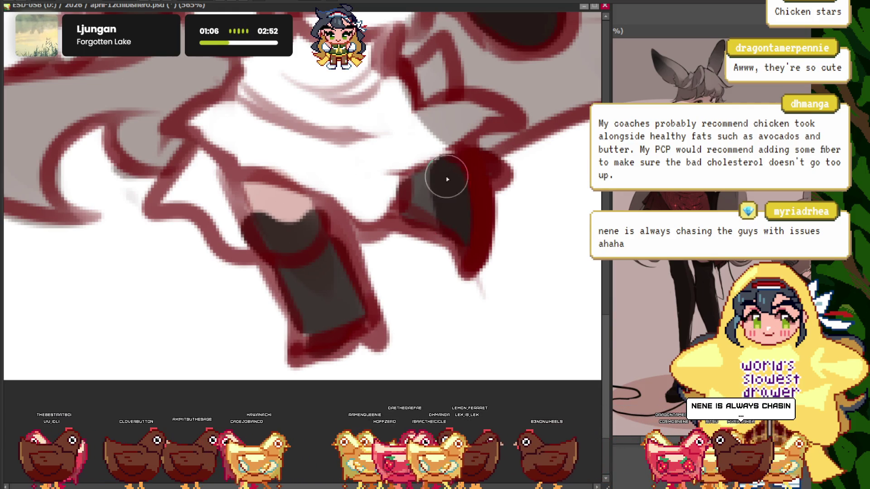
# Outline the boot's top edge in dark red
pyautogui.scroll(-4, 427, 200)
pyautogui.scroll(-2, 476, 236)
pyautogui.scroll(3, 521, 263)
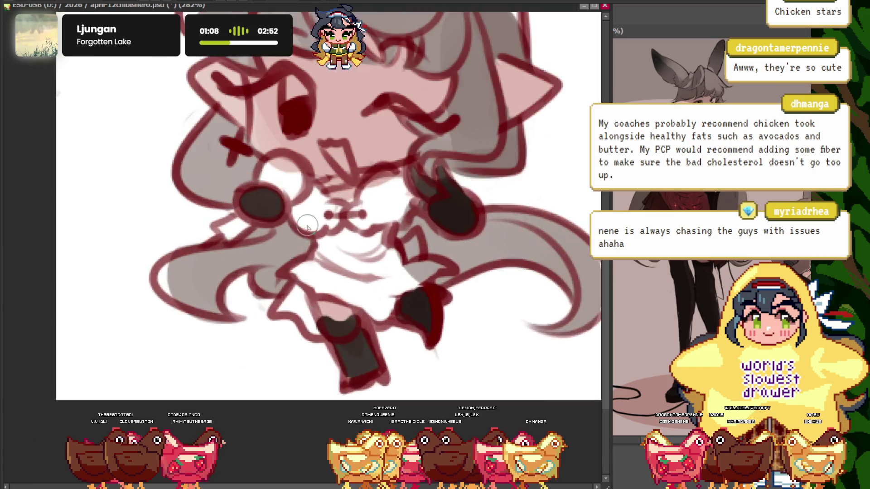
pyautogui.scroll(-1, 539, 276)
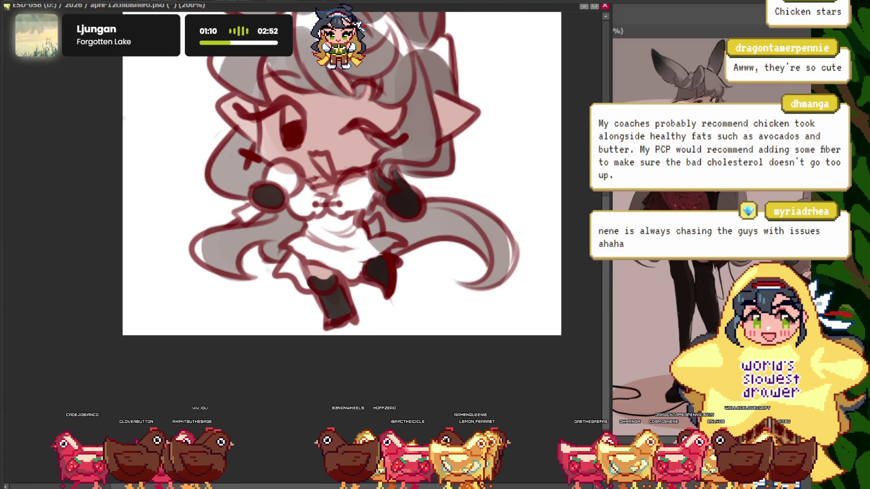
pyautogui.scroll(2, 281, 200)
pyautogui.scroll(1, 281, 200)
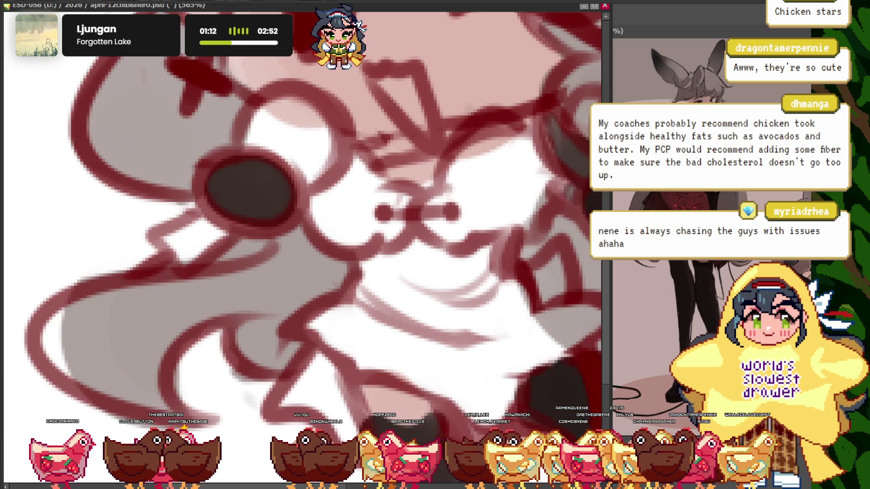
pyautogui.scroll(-5, 354, 349)
pyautogui.scroll(1, 394, 351)
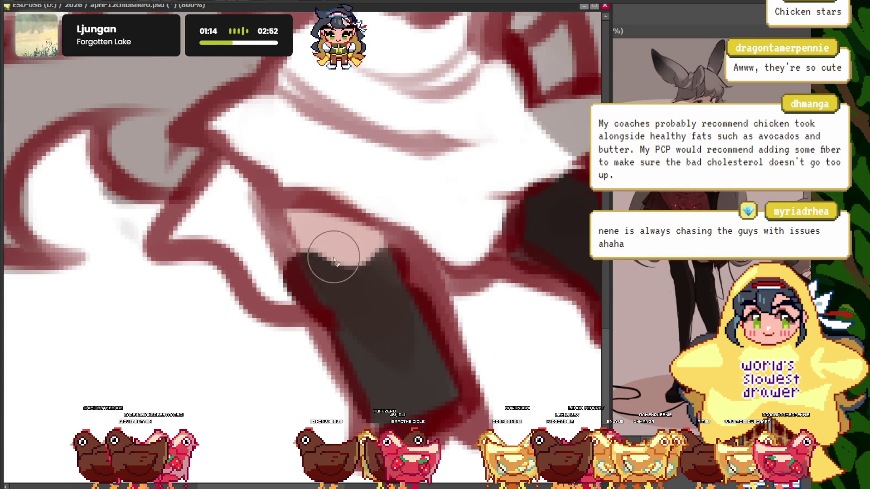
pyautogui.scroll(2, 355, 246)
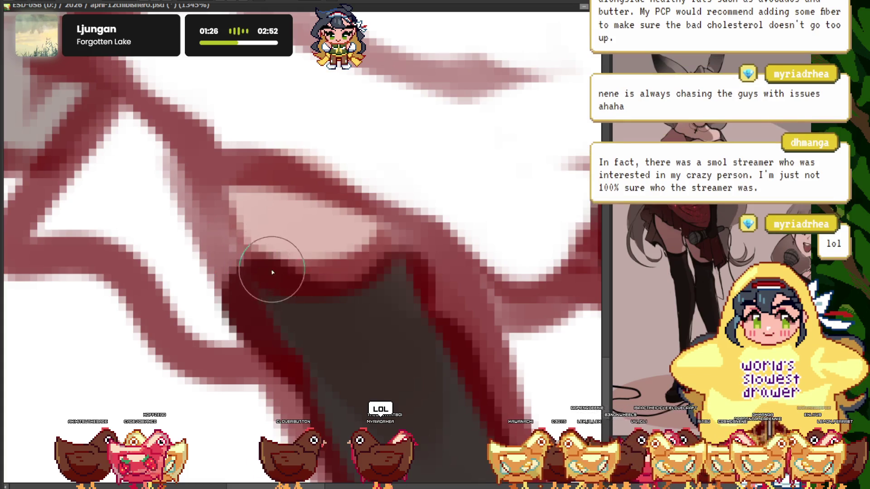
pyautogui.moveTo(272, 272); pyautogui.dragTo(400, 234)
pyautogui.scroll(-4, 400, 234)
pyautogui.scroll(-2, 389, 208)
pyautogui.scroll(2, 380, 186)
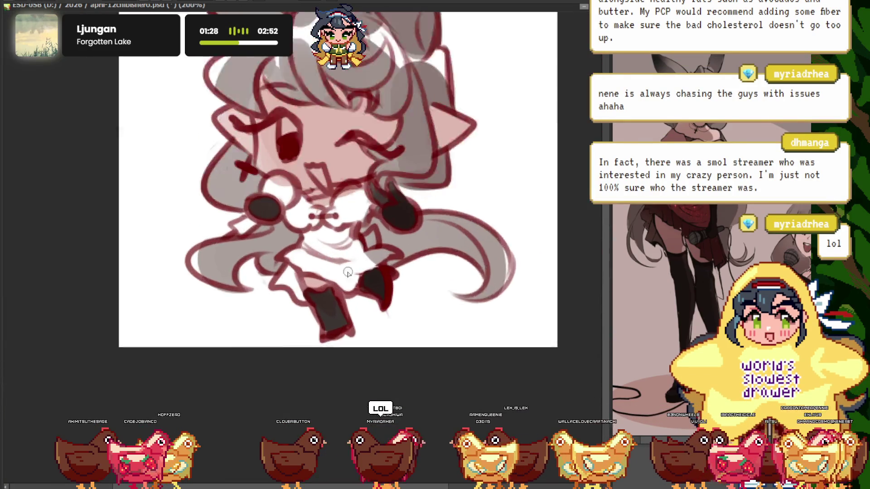
pyautogui.scroll(-1, 379, 183)
pyautogui.scroll(2, 380, 183)
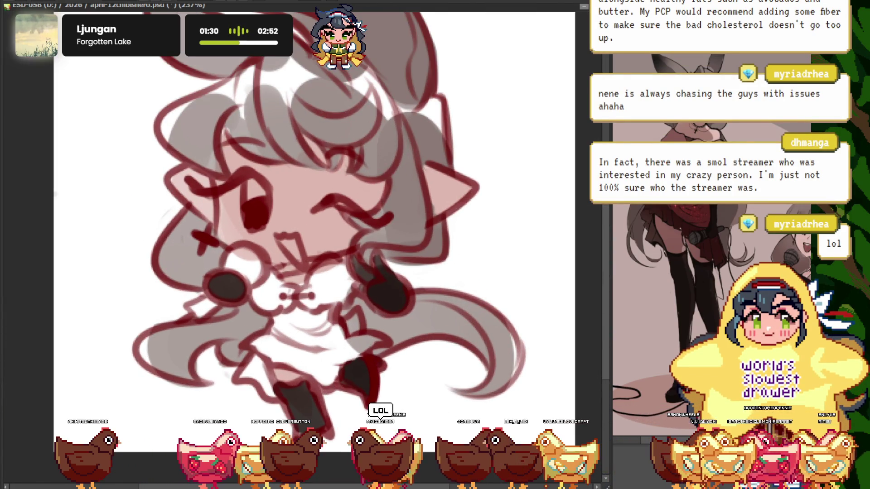
# Zoom the reference picture out to see it whole, then zoom the sketch to the ear tops
pyautogui.click(638, 308)
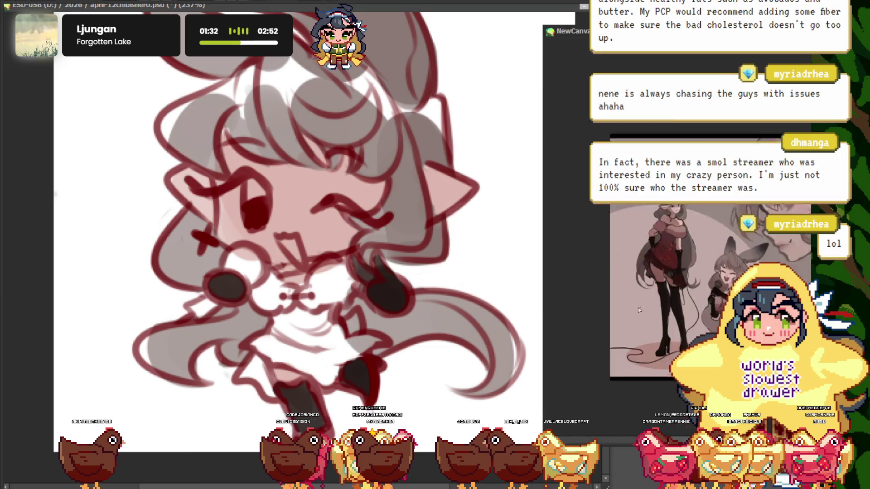
pyautogui.scroll(3, 595, 259)
pyautogui.scroll(-3, 603, 232)
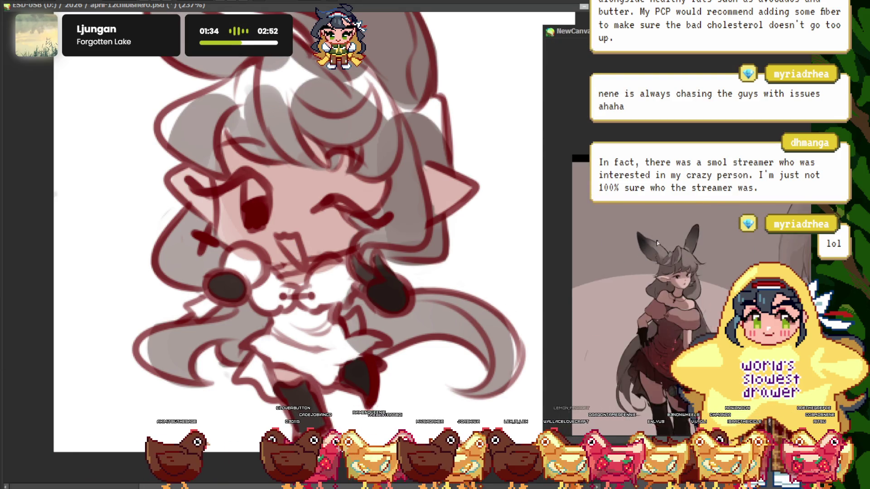
pyautogui.click(78, 178)
pyautogui.scroll(-2, 307, 310)
pyautogui.scroll(2, 301, 132)
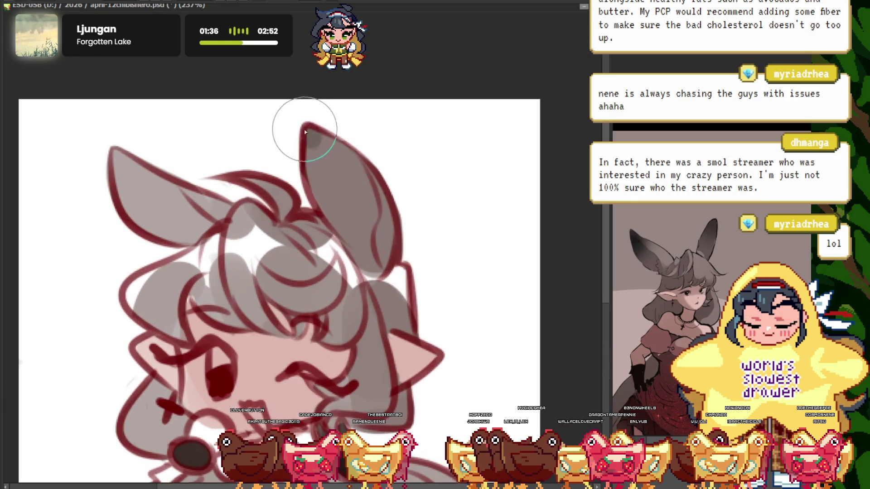
# Shade the ear tip dark charcoal, undoing and then redoing the patch
pyautogui.moveTo(317, 136); pyautogui.dragTo(293, 145)
pyautogui.moveTo(118, 159); pyautogui.dragTo(110, 175)
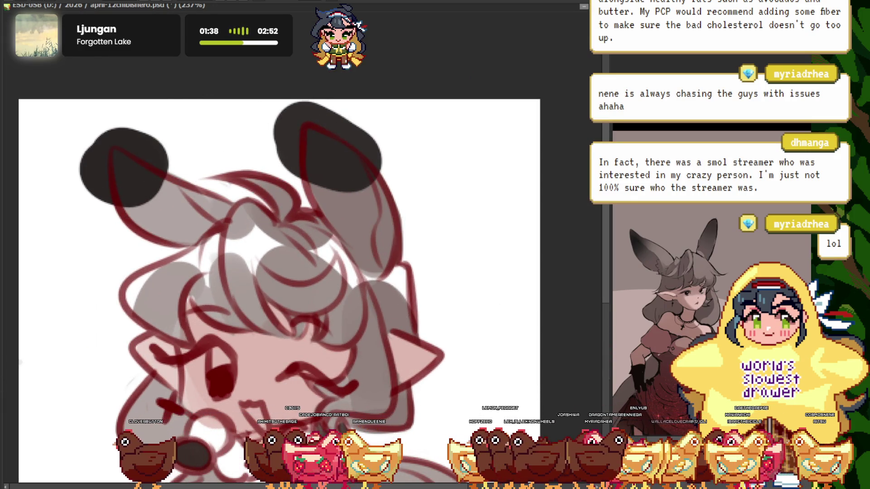
pyautogui.hotkey('ctrl', 'z')
pyautogui.scroll(-3, 463, 103)
pyautogui.scroll(2, 376, 257)
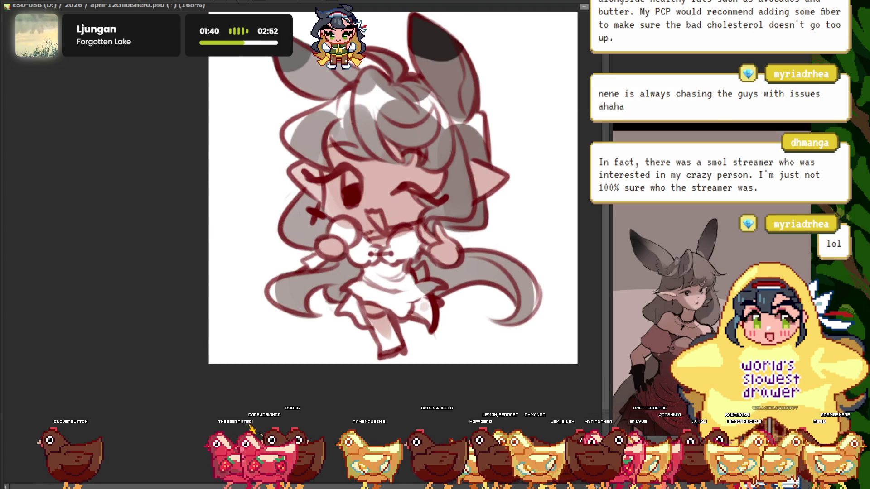
pyautogui.hotkey('ctrl', 'y')
# Zoom out to check the whole drawing, then zoom back in on the ears
pyautogui.hotkey('ctrl', '-')
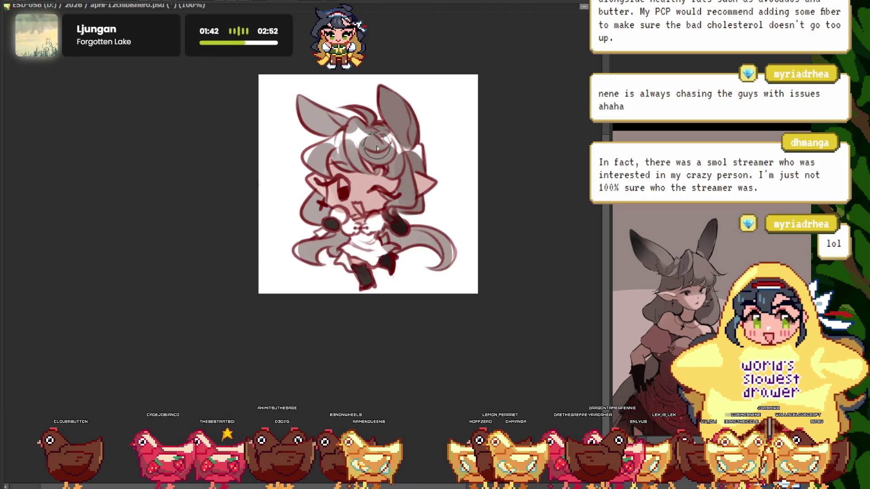
pyautogui.hotkey('ctrl', '+')
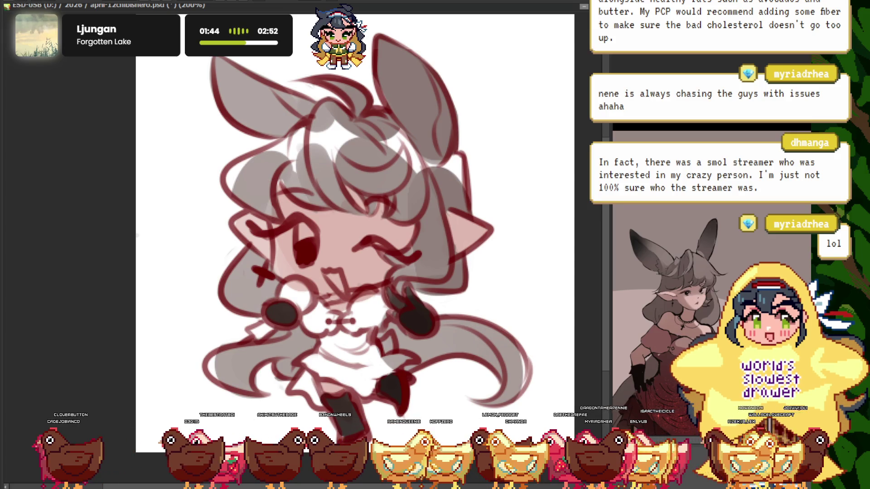
pyautogui.scroll(2, 344, 36)
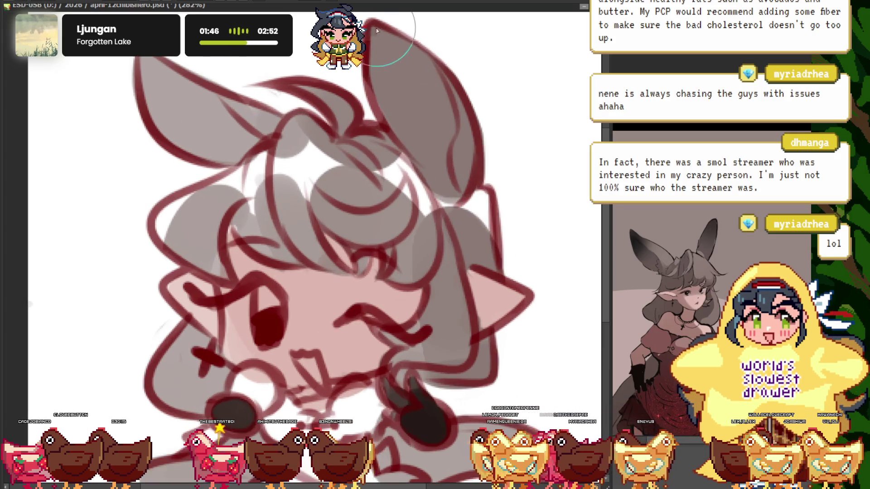
pyautogui.hotkey('ctrl', '0')
pyautogui.scroll(5, 317, 249)
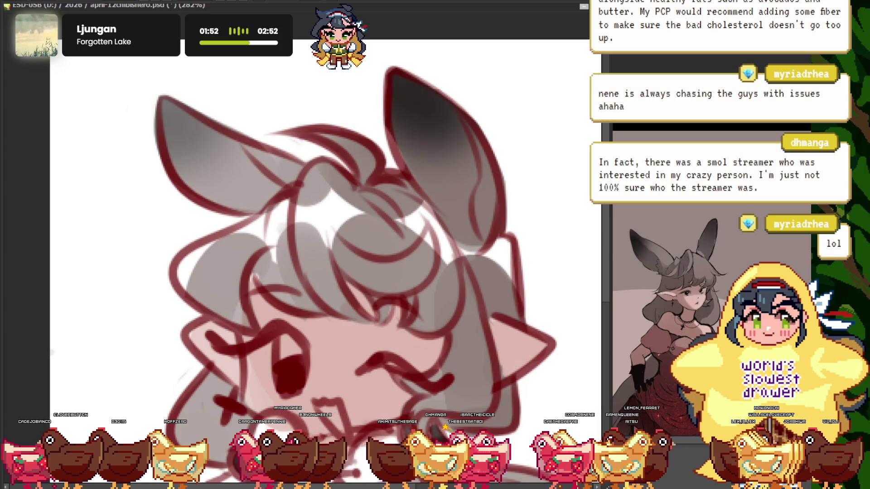
pyautogui.scroll(-3, 317, 109)
pyautogui.scroll(1, 325, 130)
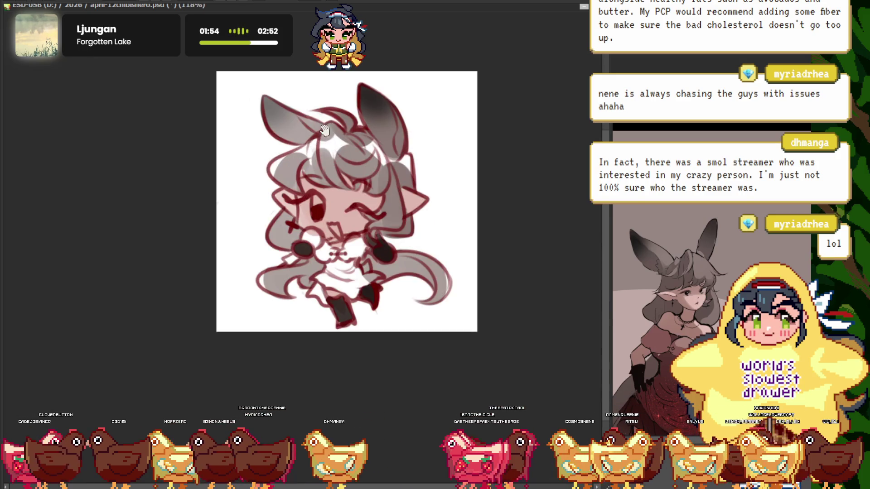
pyautogui.scroll(3, 390, 107)
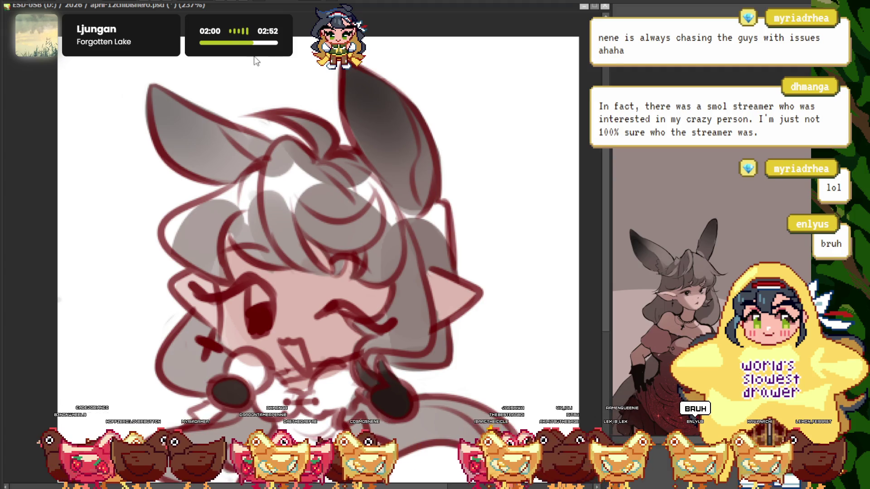
pyautogui.scroll(-2, 324, 102)
pyautogui.scroll(1, 326, 144)
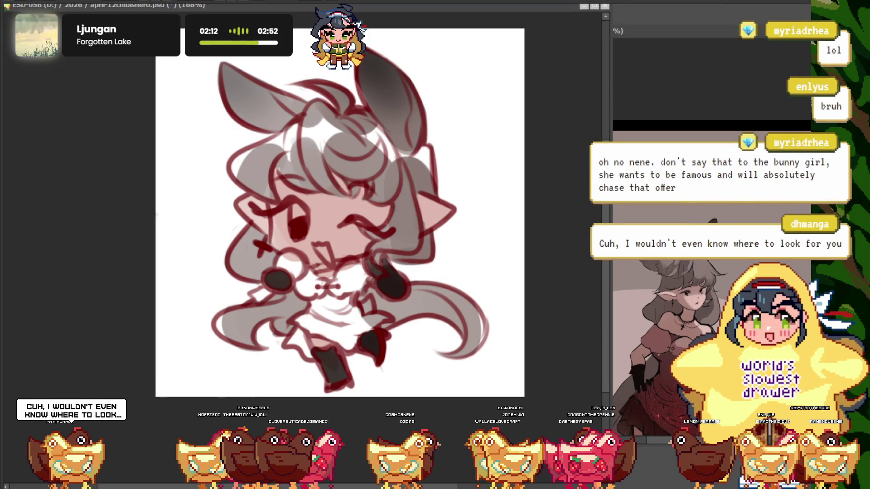
# Paint pink skin tone over the gray patch on the chest between the gloved hands
pyautogui.moveTo(317, 213); pyautogui.dragTo(276, 207)
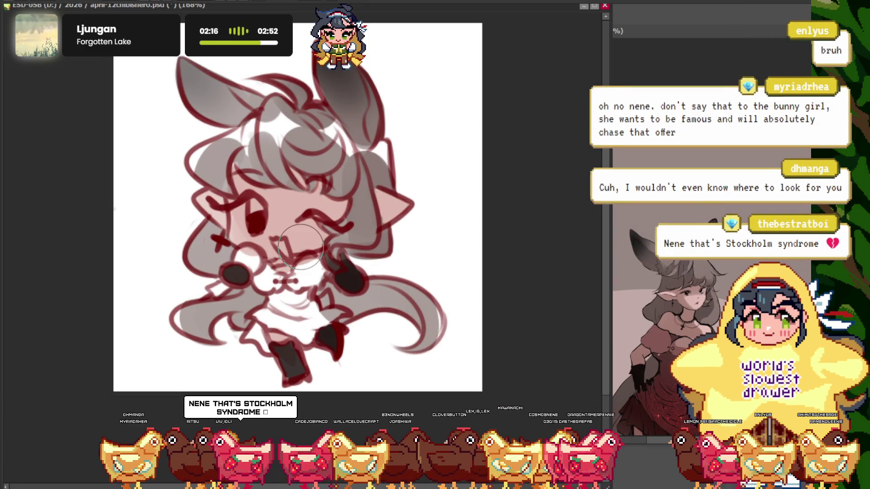
pyautogui.hotkey('ctrl', '+')
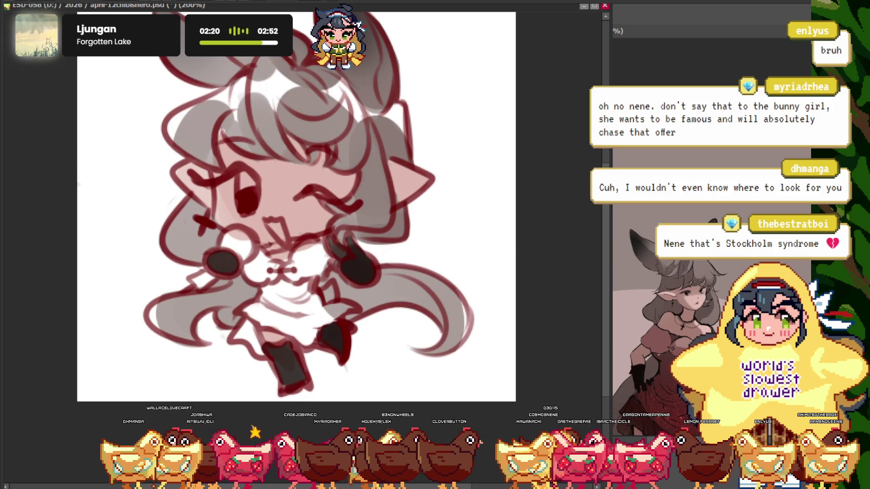
pyautogui.hotkey('ctrl', '-')
pyautogui.hotkey('ctrl', '+')
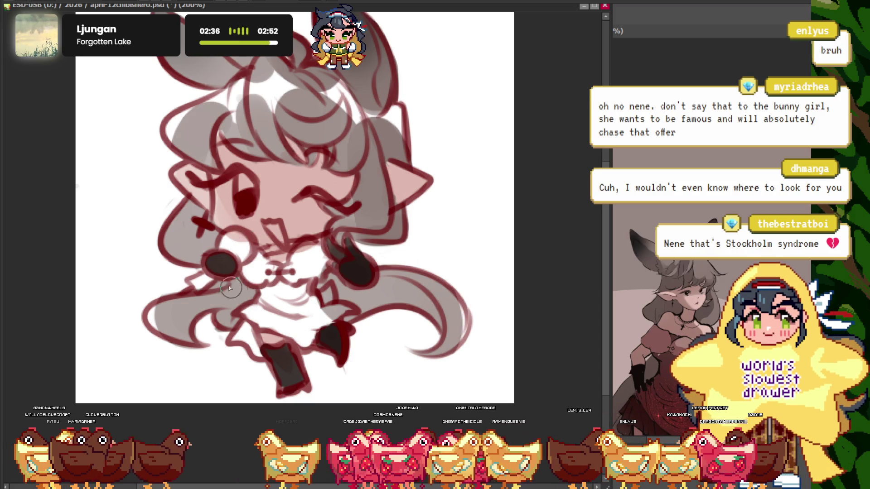
pyautogui.scroll(-3, 230, 288)
pyautogui.scroll(5, 229, 289)
pyautogui.scroll(3, 683, 320)
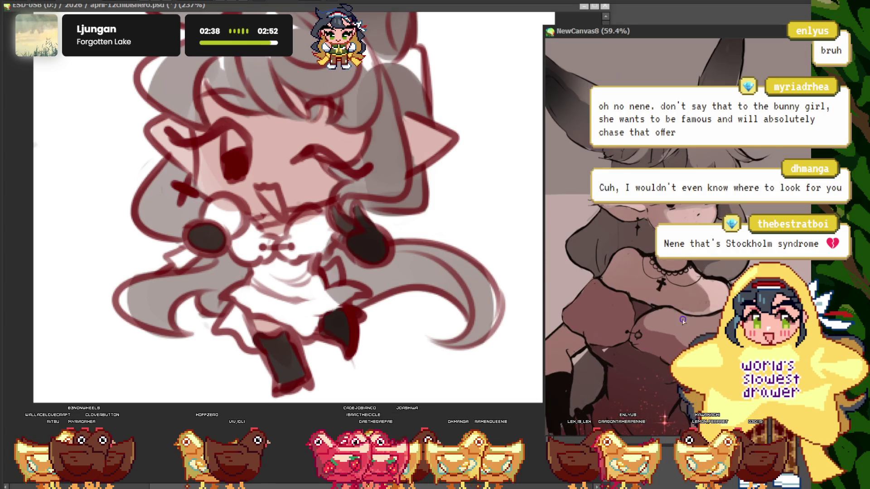
pyautogui.scroll(3, 308, 220)
pyautogui.scroll(2, 308, 220)
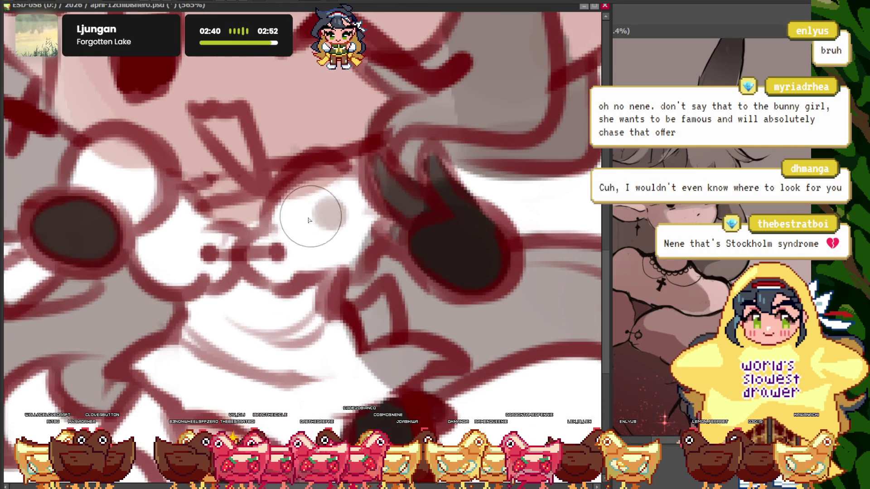
pyautogui.moveTo(276, 272); pyautogui.dragTo(335, 242)
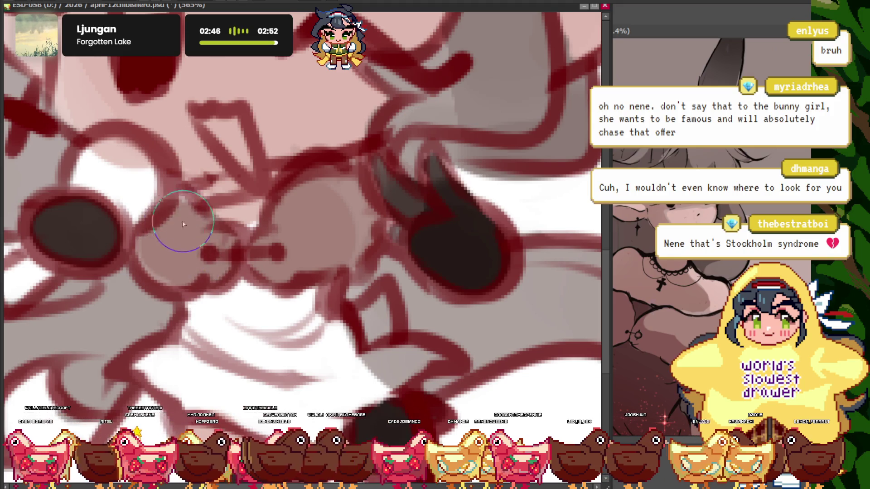
# Check the chest area and enlarge the brush size with ]
pyautogui.scroll(-5, 183, 222)
pyautogui.scroll(2, 183, 222)
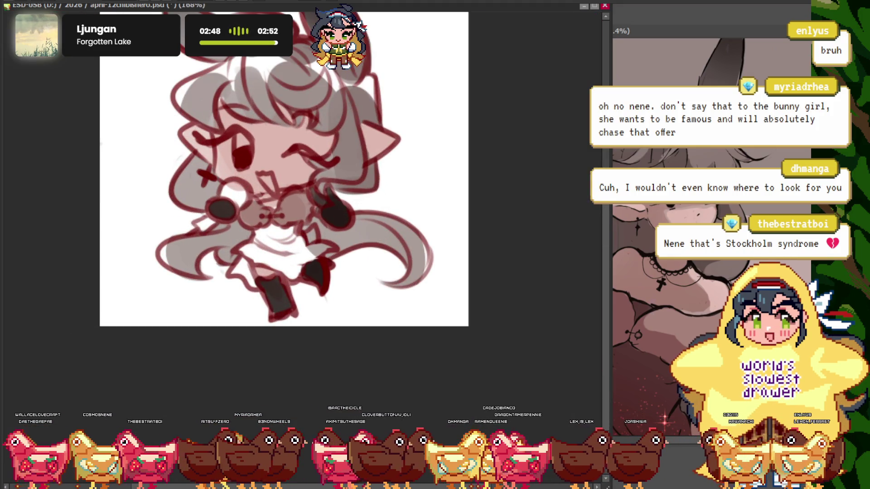
pyautogui.scroll(1, 209, 101)
pyautogui.scroll(1, 290, 229)
pyautogui.scroll(1, 285, 198)
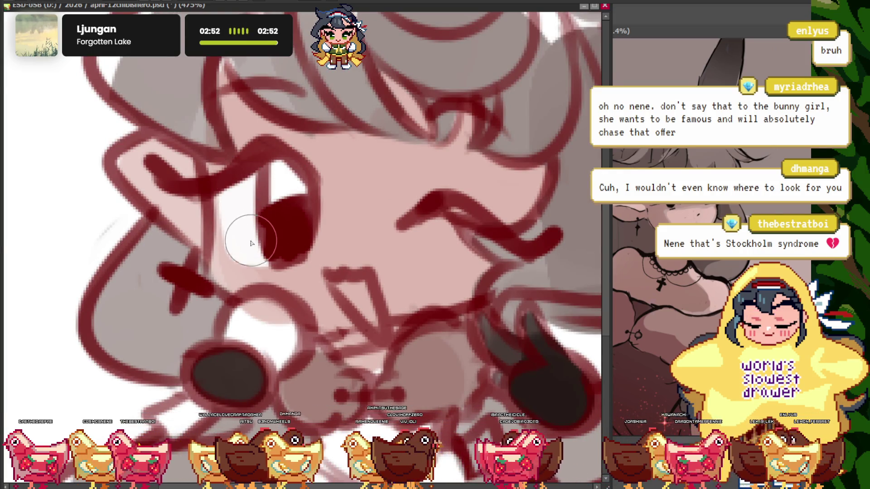
pyautogui.scroll(-4, 251, 244)
pyautogui.scroll(1, 232, 98)
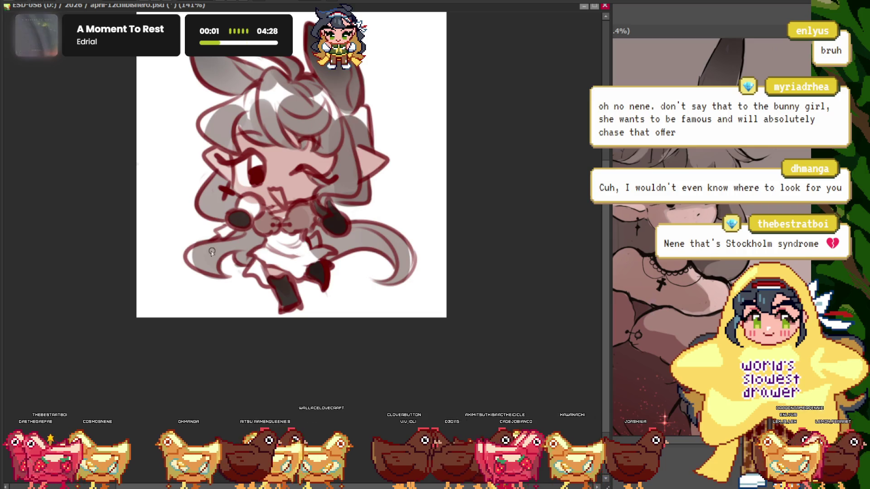
pyautogui.scroll(3, 287, 164)
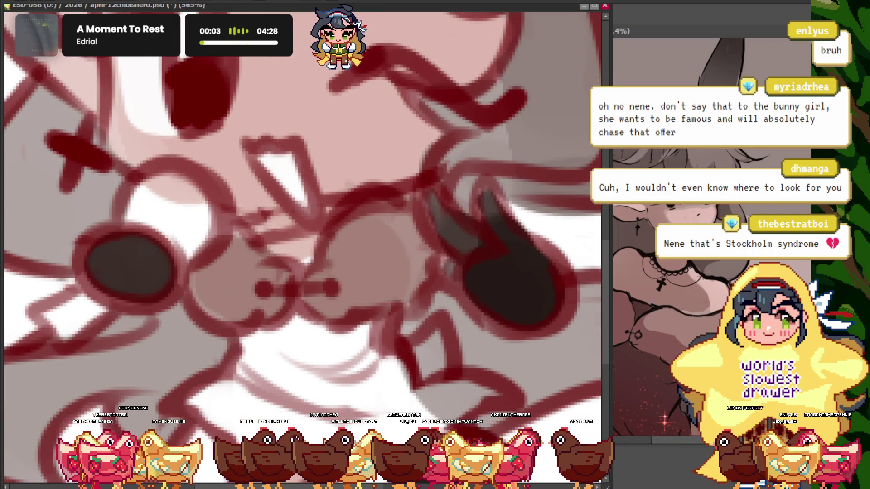
pyautogui.scroll(-2, 369, 202)
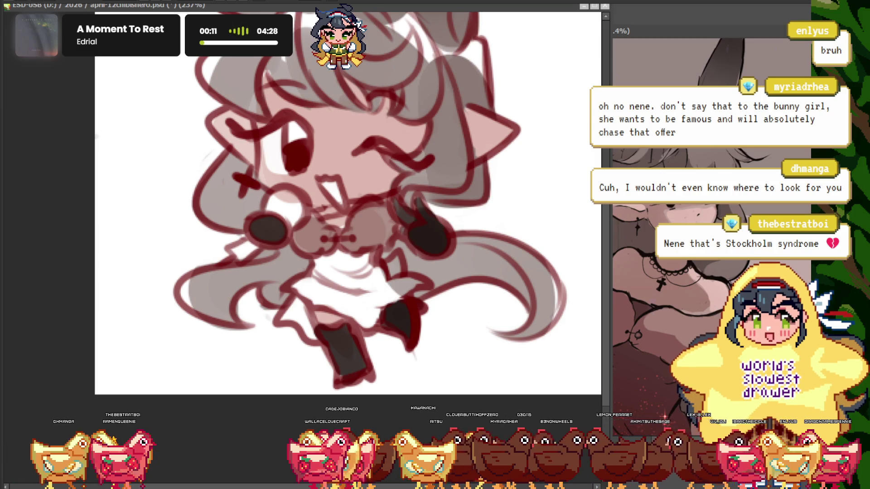
pyautogui.press(']')
pyautogui.press(']')
pyautogui.press(']')
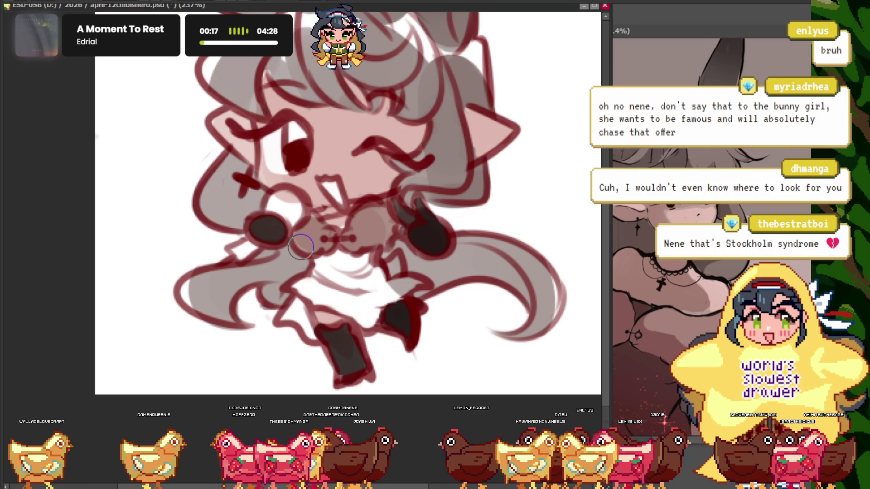
pyautogui.scroll(1, 361, 246)
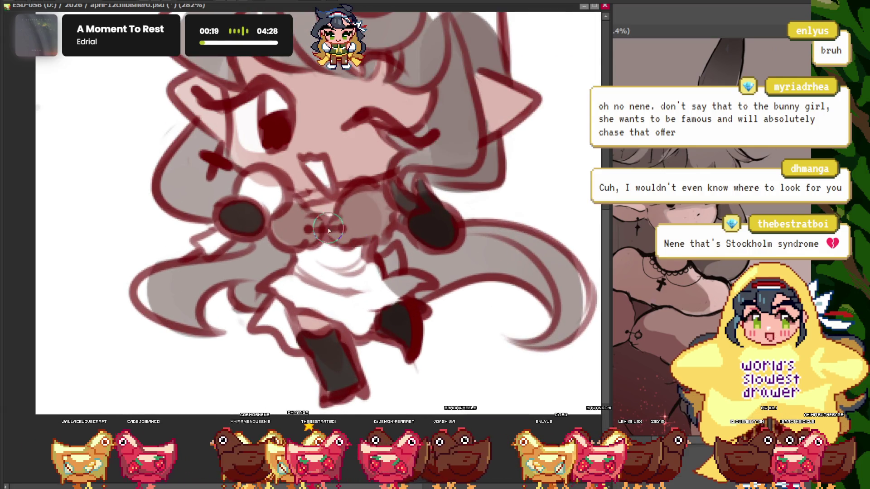
pyautogui.scroll(-1, 301, 247)
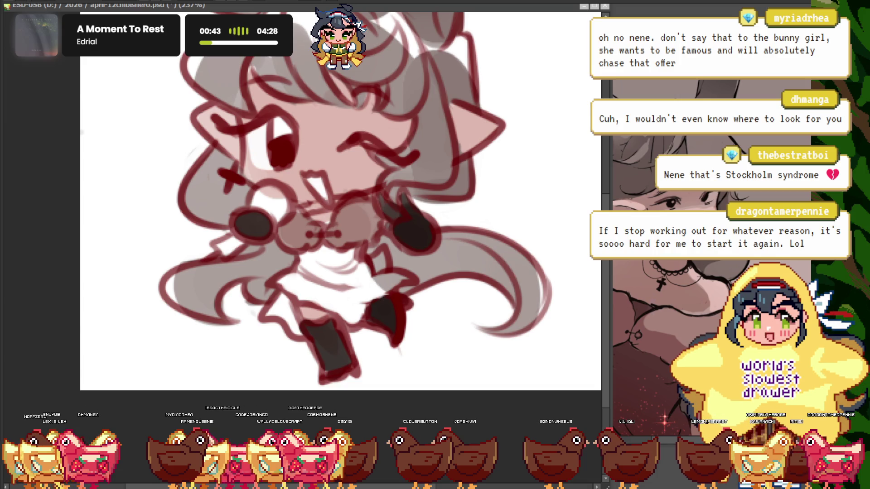
pyautogui.scroll(1, 142, 185)
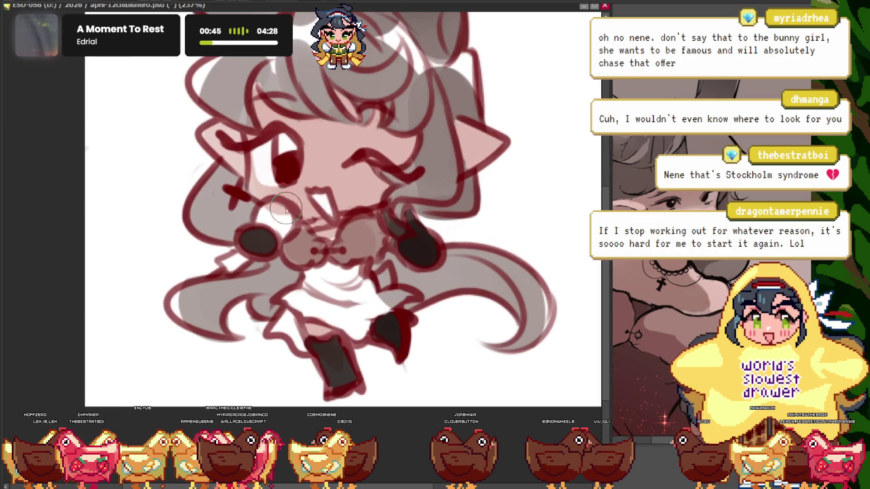
pyautogui.click(625, 295)
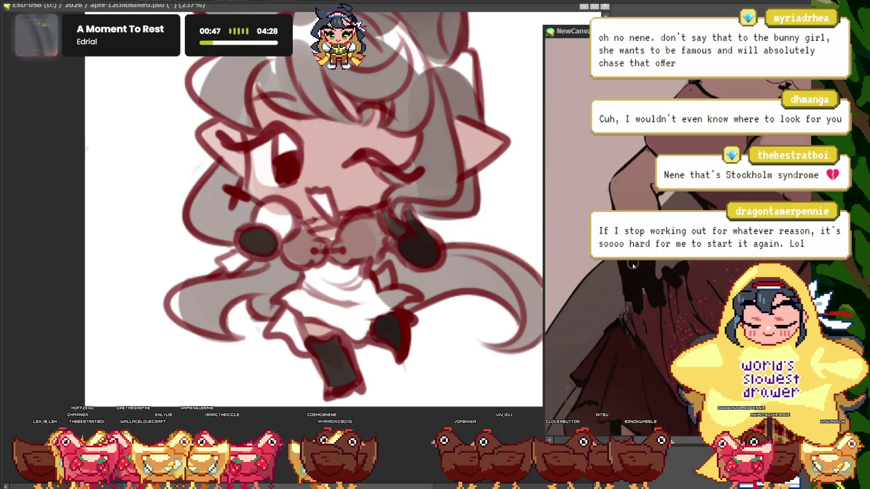
pyautogui.scroll(-3, 676, 353)
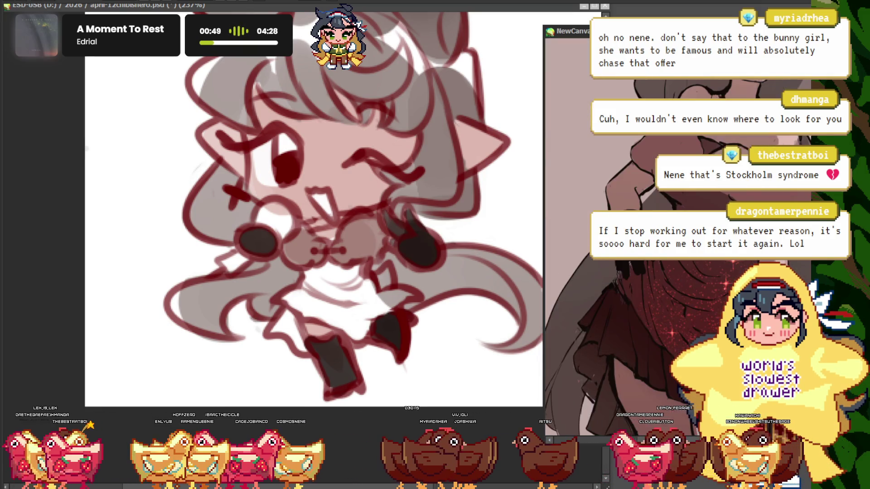
pyautogui.scroll(2, 675, 353)
pyautogui.click(101, 125)
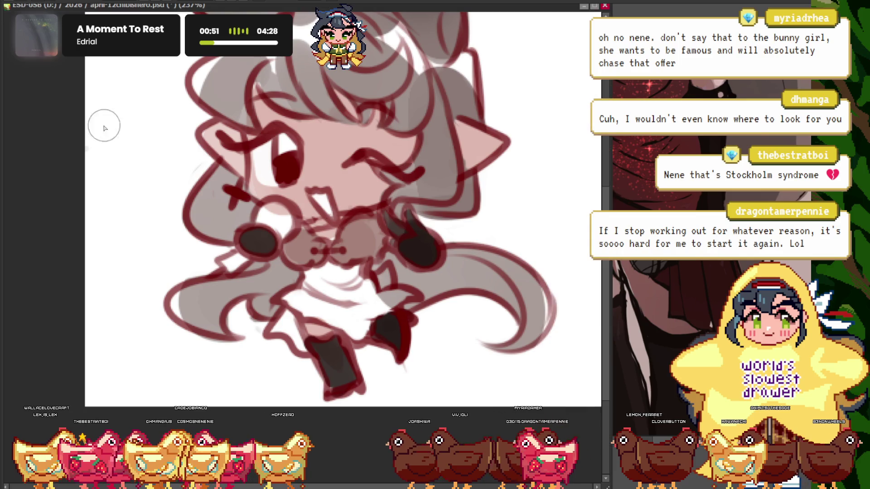
pyautogui.scroll(2, 272, 195)
pyautogui.scroll(2, 148, 282)
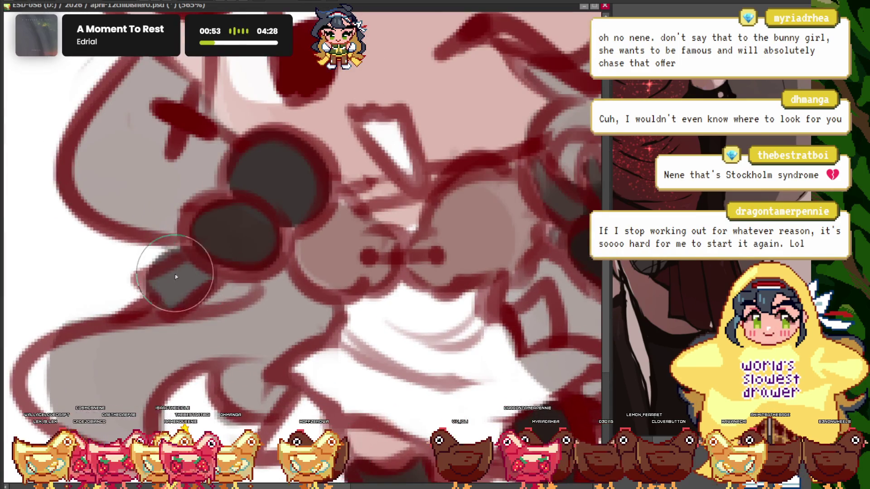
pyautogui.scroll(-3, 175, 274)
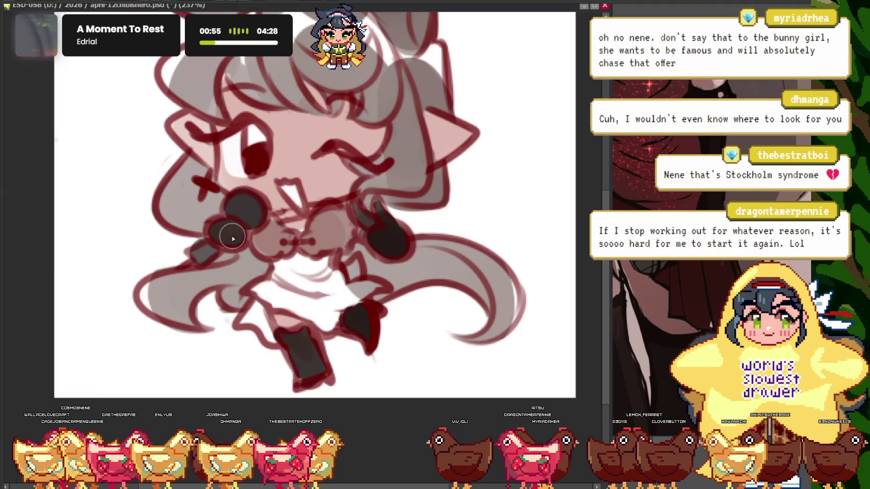
pyautogui.scroll(3, 233, 239)
pyautogui.scroll(-1, 169, 249)
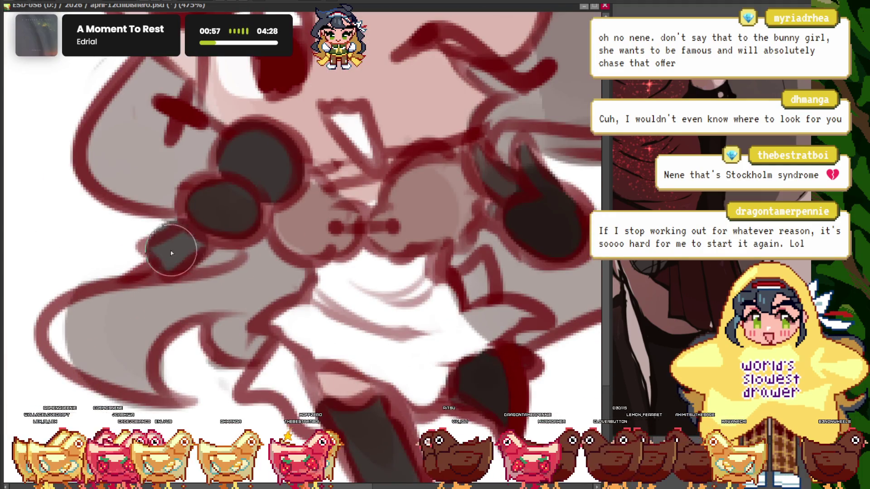
pyautogui.scroll(-3, 271, 204)
pyautogui.scroll(1, 400, 204)
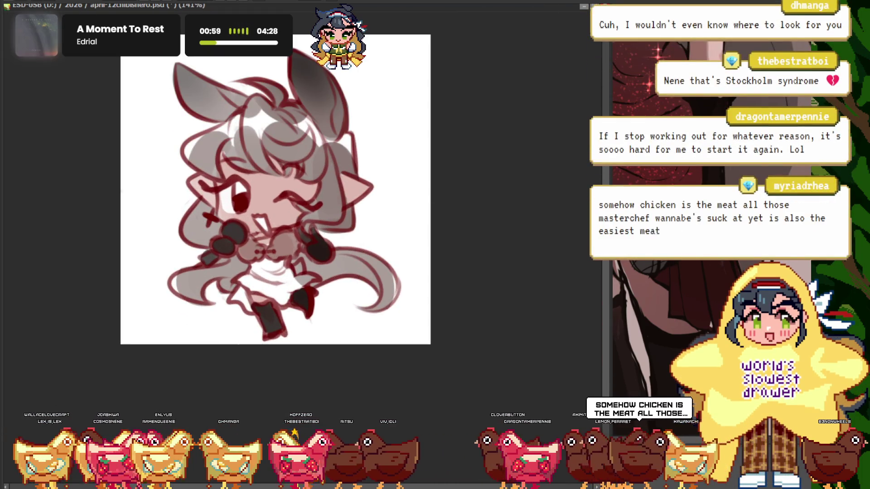
pyautogui.click(636, 286)
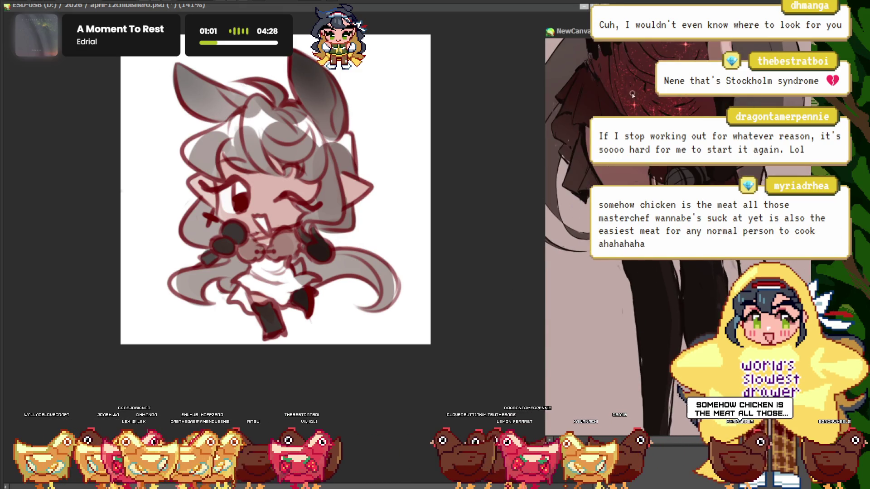
pyautogui.scroll(2, 647, 80)
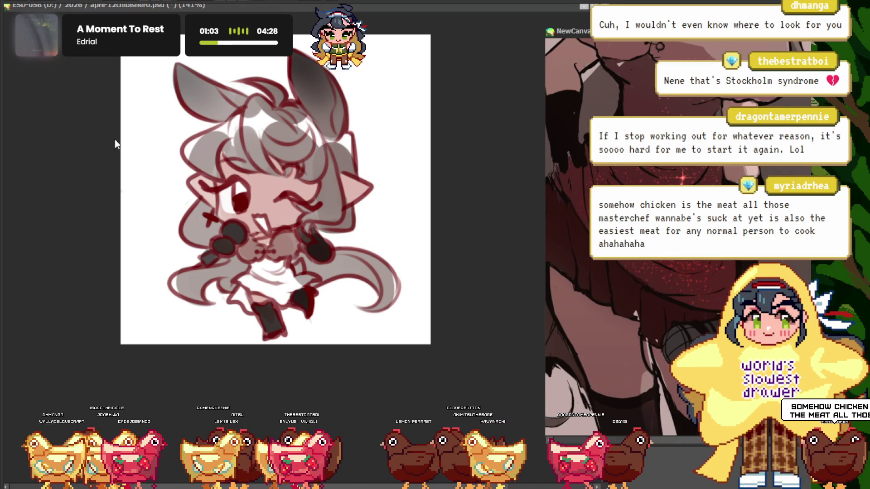
pyautogui.click(51, 134)
pyautogui.scroll(2, 281, 279)
pyautogui.moveTo(286, 272); pyautogui.dragTo(317, 287)
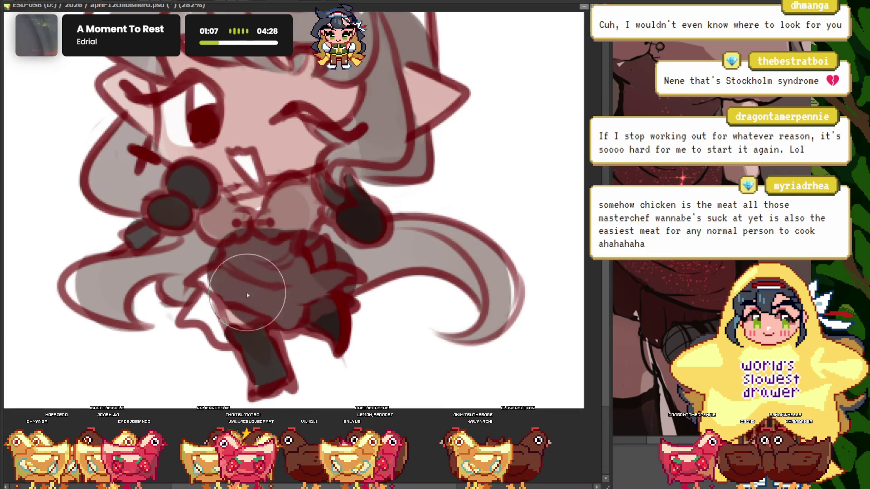
# Brush soft dark gray over the skirt and lower legs, adding light gray near the skirt outline
pyautogui.moveTo(235, 319)
pyautogui.mouseDown()
pyautogui.moveTo(302, 265)
pyautogui.moveTo(285, 269)
pyautogui.mouseUp()
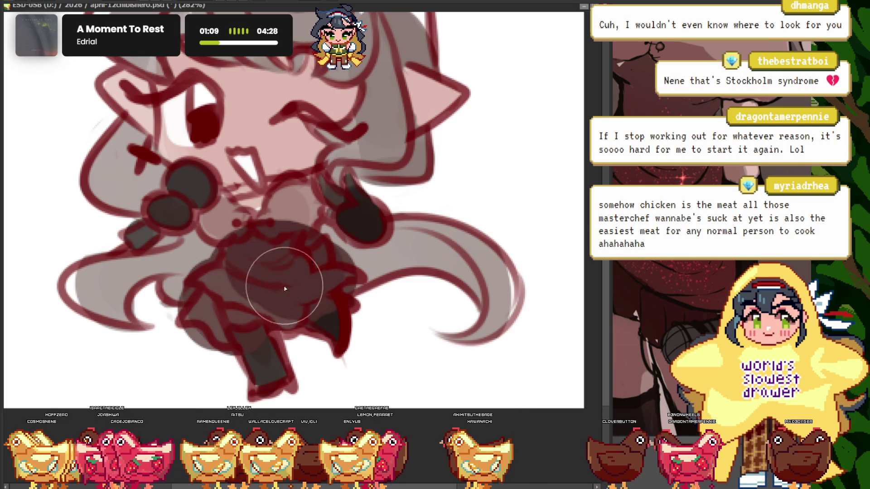
pyautogui.scroll(-5, 222, 287)
pyautogui.scroll(4, 222, 288)
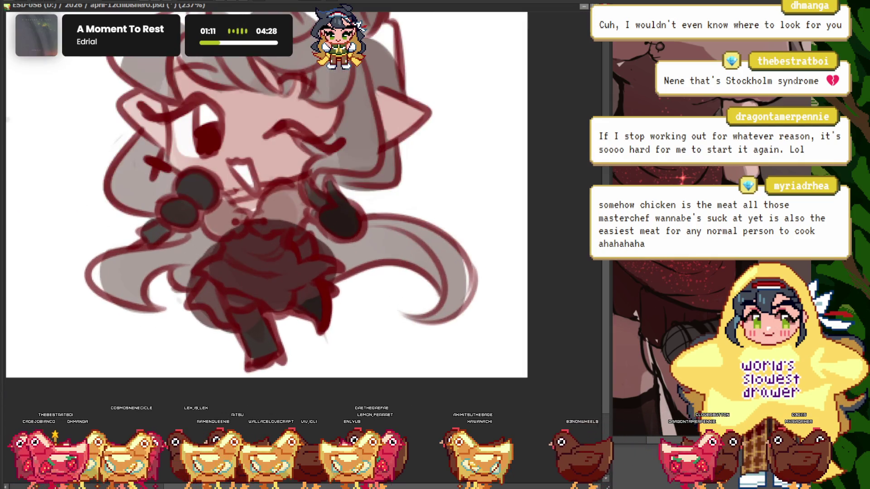
pyautogui.scroll(2, 277, 243)
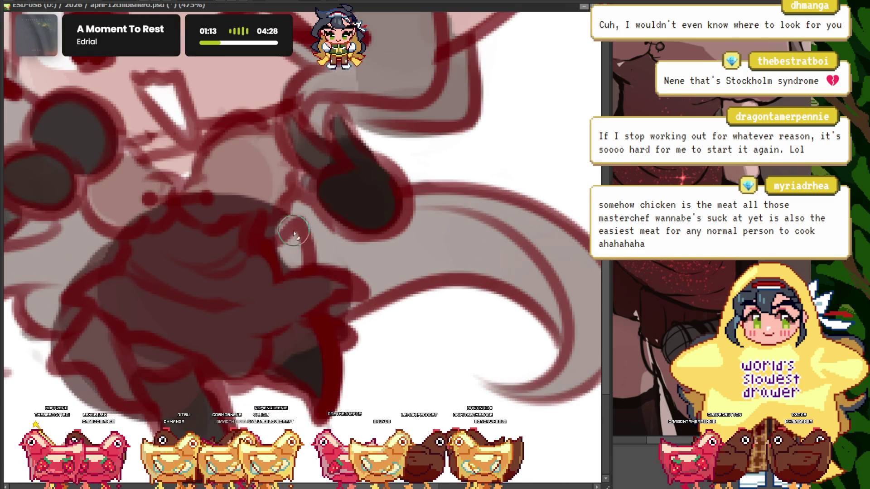
pyautogui.moveTo(295, 234); pyautogui.dragTo(278, 227)
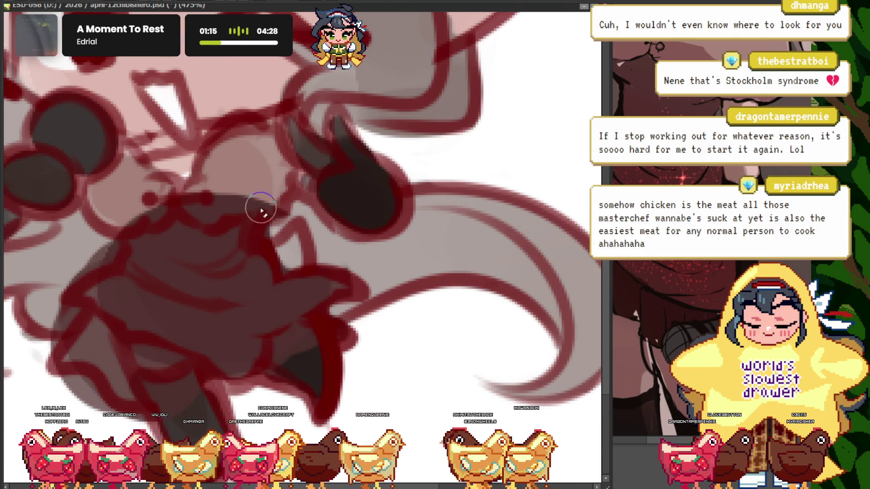
pyautogui.scroll(-2, 224, 202)
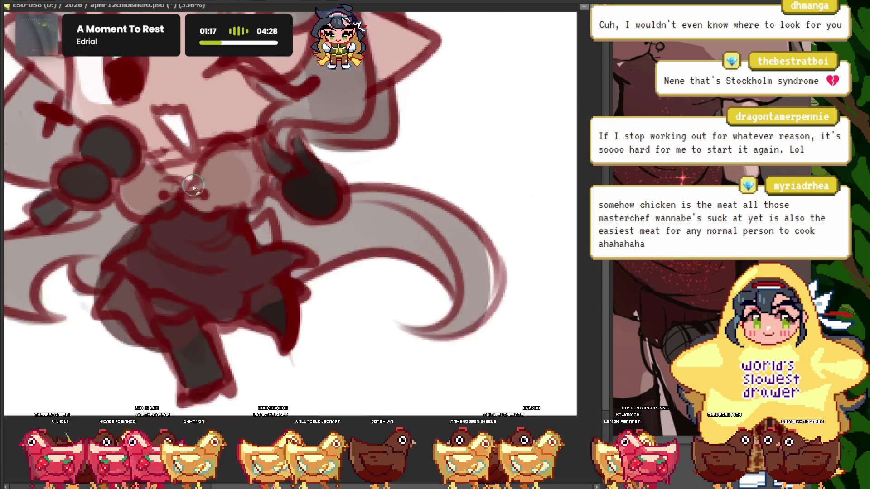
pyautogui.scroll(3, 224, 186)
pyautogui.scroll(-2, 105, 281)
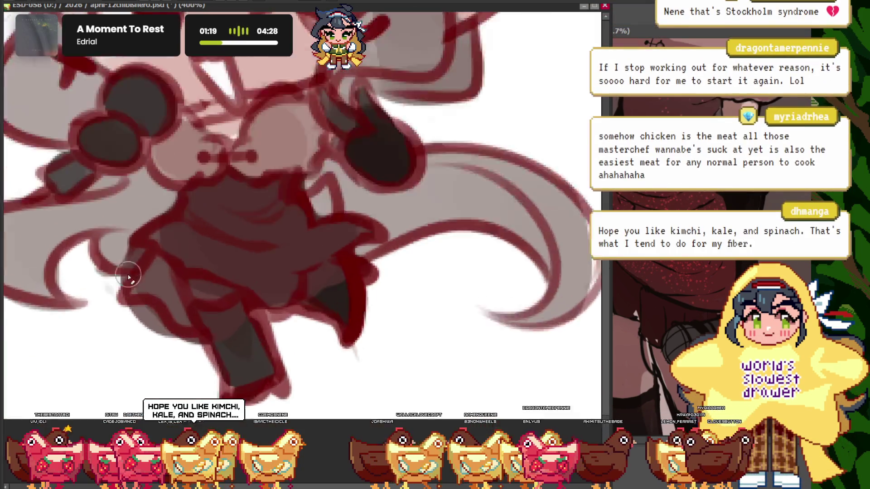
pyautogui.scroll(1, 109, 295)
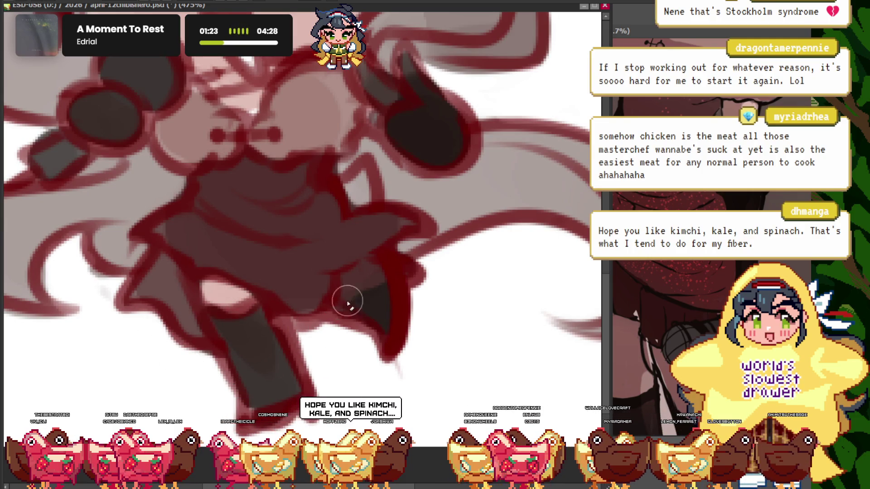
pyautogui.scroll(-5, 245, 300)
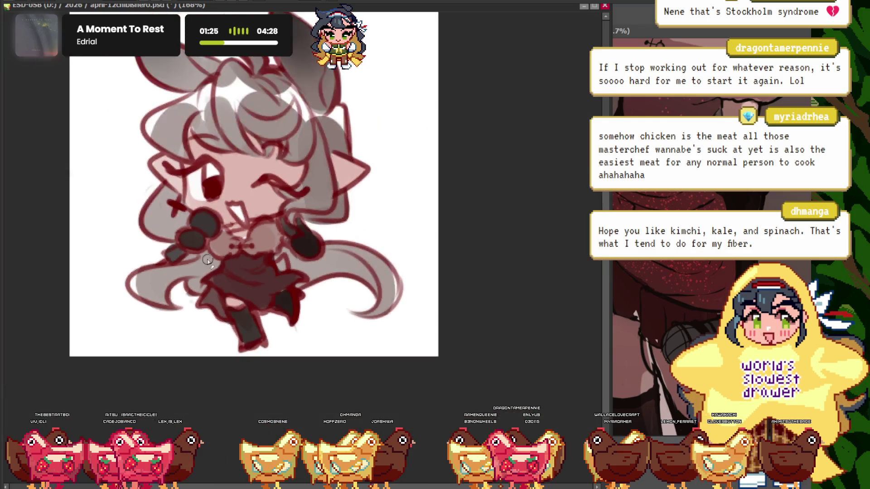
pyautogui.scroll(1, 213, 236)
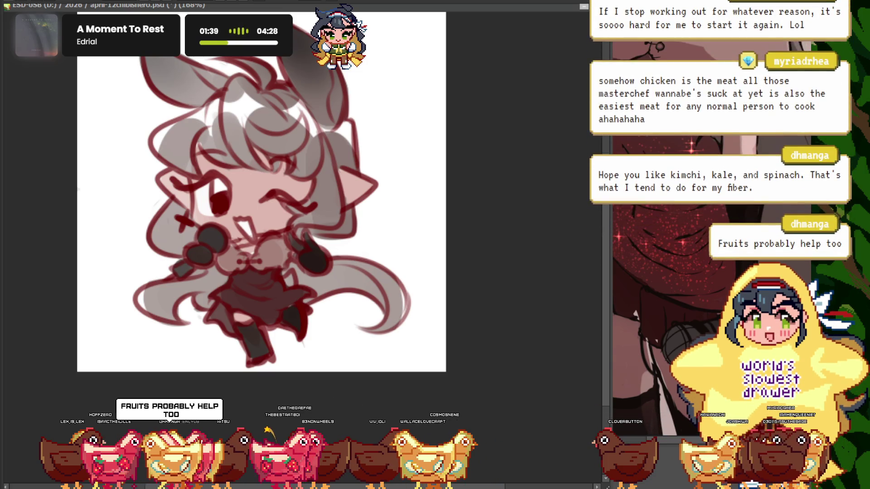
# Compare the drawing with the reference image, panning the reference to a lighter area
pyautogui.scroll(-2, 251, 198)
pyautogui.scroll(3, 251, 198)
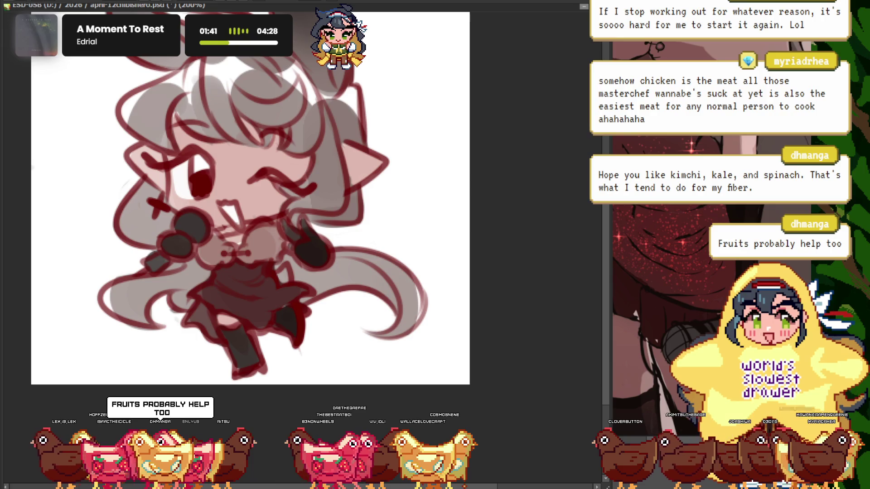
pyautogui.scroll(2, 635, 272)
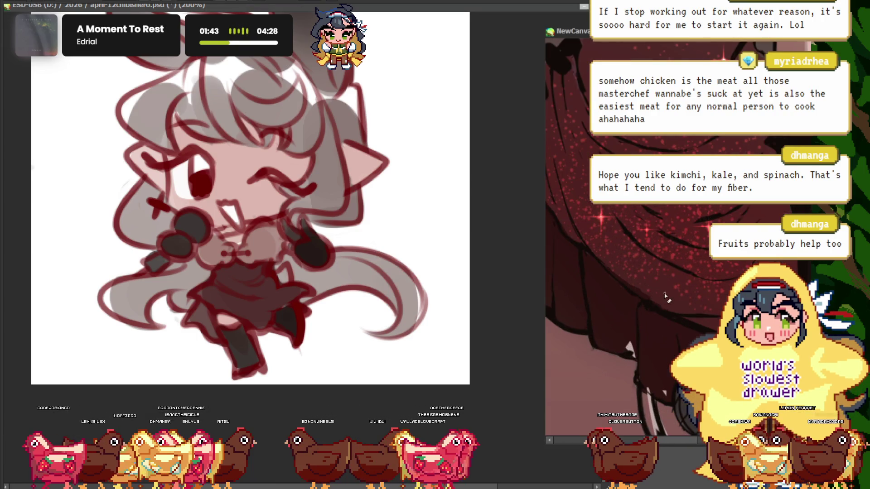
pyautogui.click(484, 290)
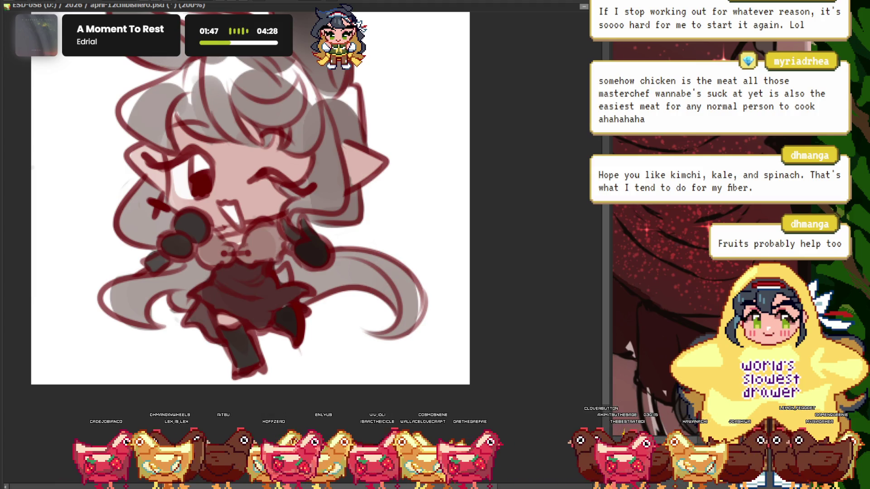
pyautogui.click(770, 340)
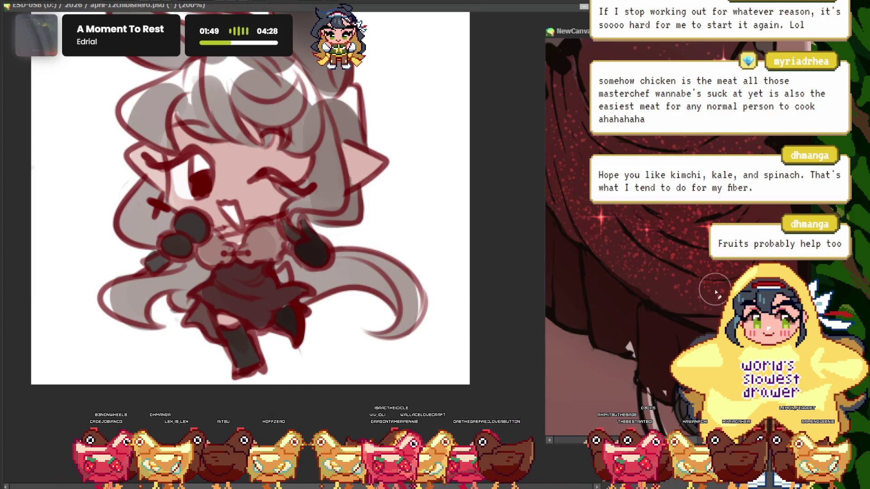
pyautogui.click(223, 290)
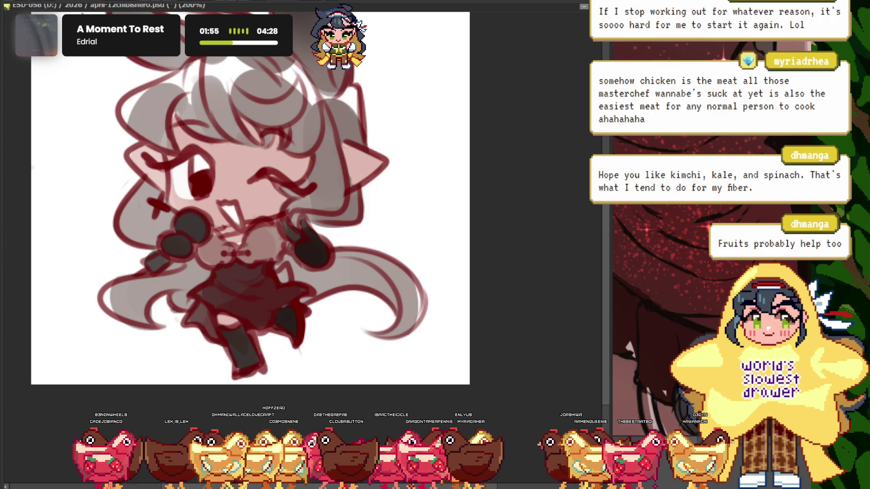
pyautogui.click(634, 224)
pyautogui.moveTo(634, 223); pyautogui.dragTo(794, 206)
# Fit the drawing to the window, then darken the skirt and legs with dark gray
pyautogui.hotkey('ctrl', '0')
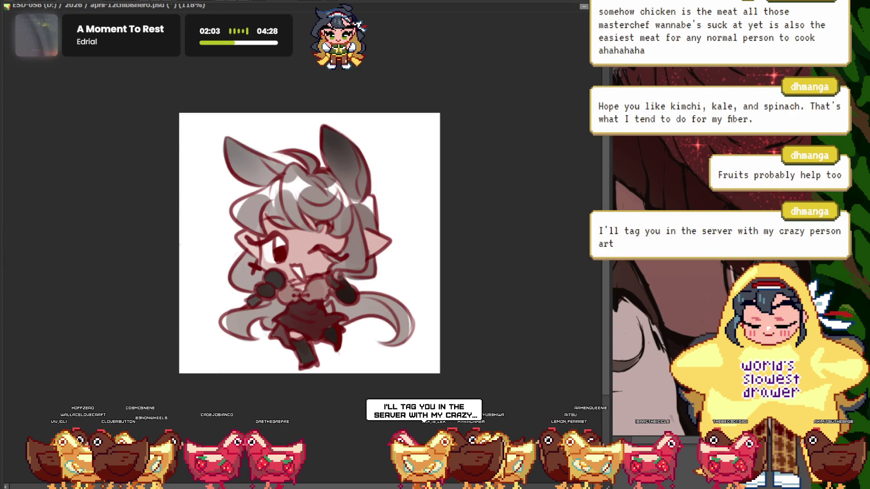
pyautogui.scroll(3, 301, 351)
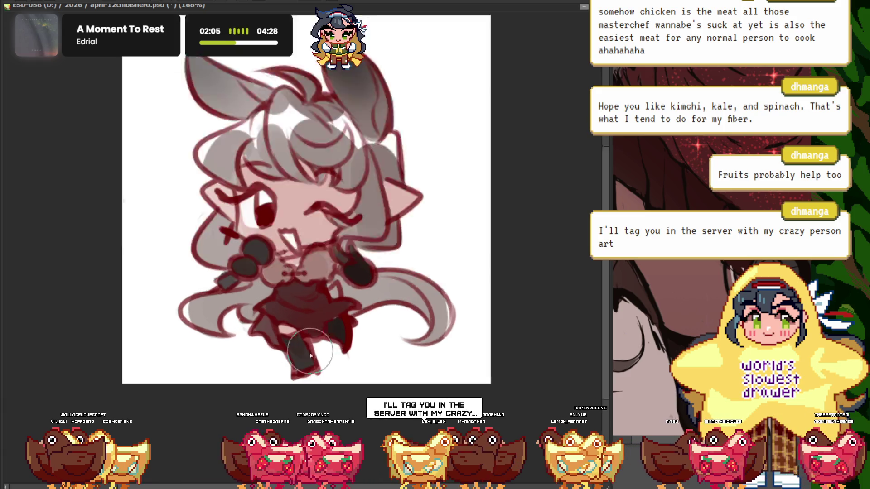
pyautogui.scroll(2, 302, 351)
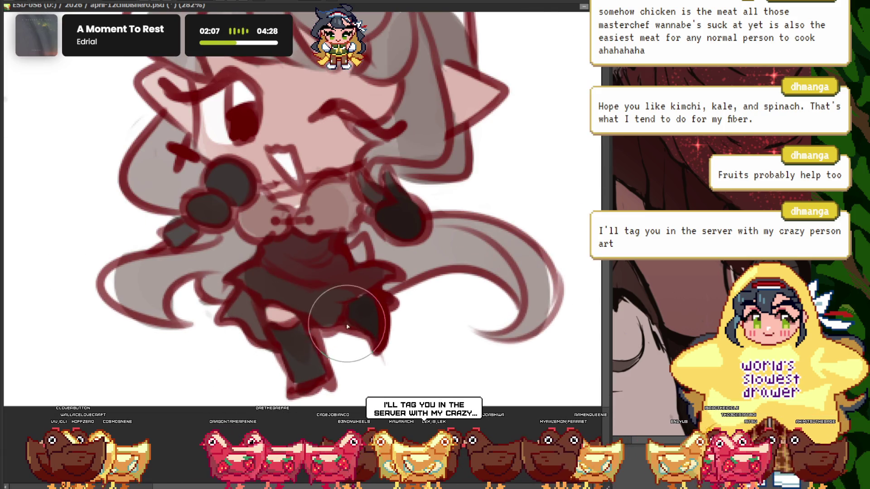
pyautogui.scroll(-3, 292, 283)
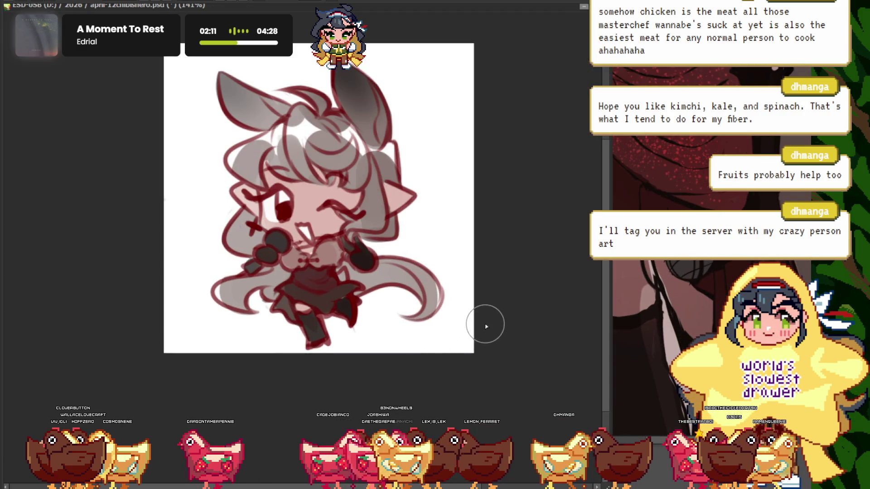
pyautogui.scroll(2, 277, 320)
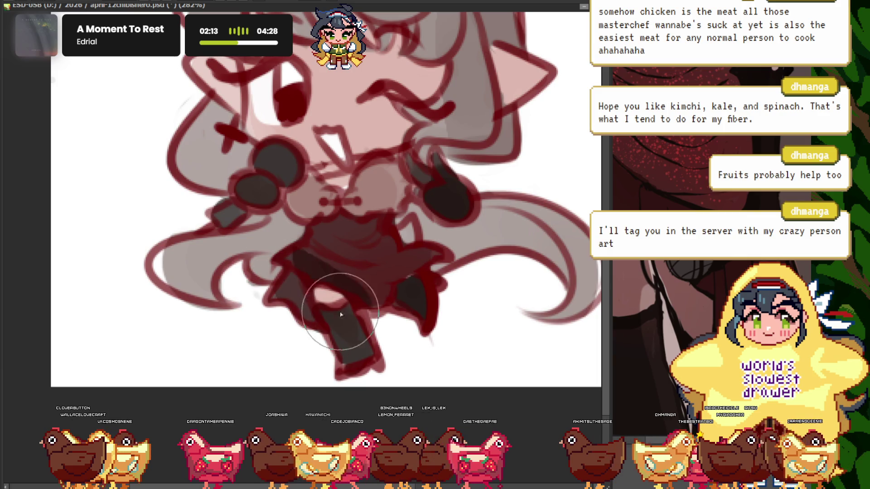
pyautogui.moveTo(383, 306); pyautogui.dragTo(465, 280)
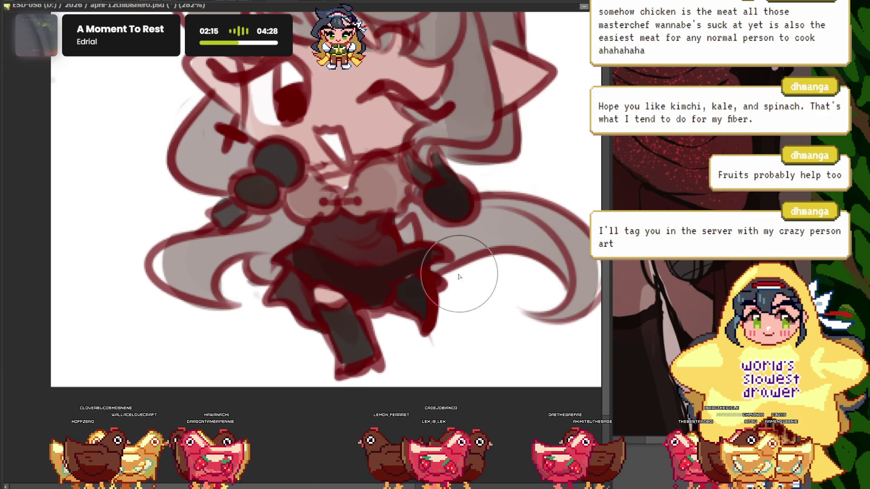
pyautogui.scroll(-2, 263, 340)
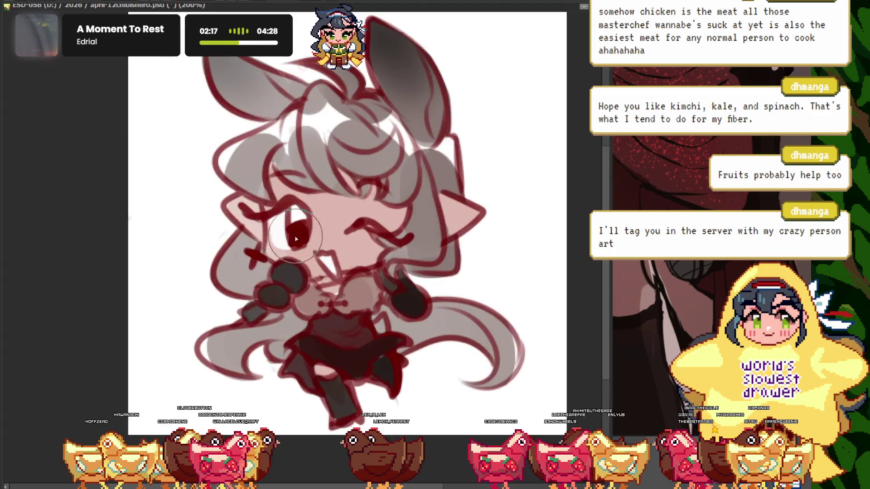
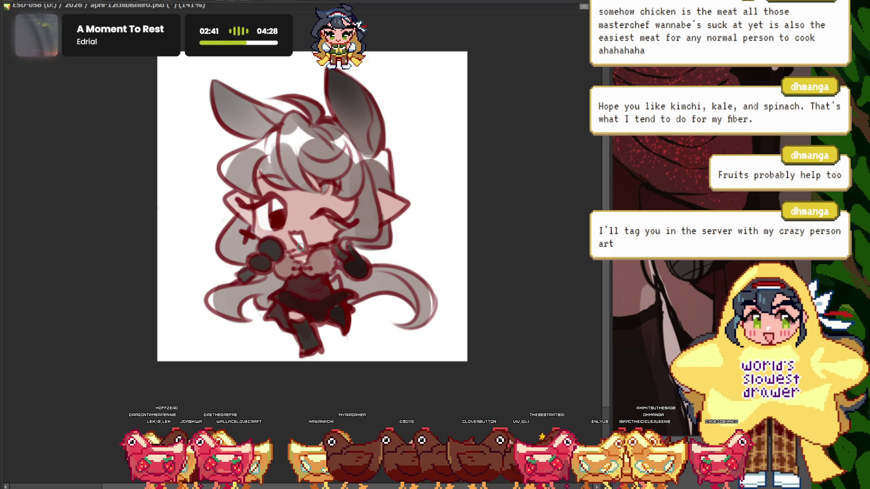
# Zoom in on the mouth and compare it with the NewCanvas reference window
pyautogui.scroll(1, 307, 236)
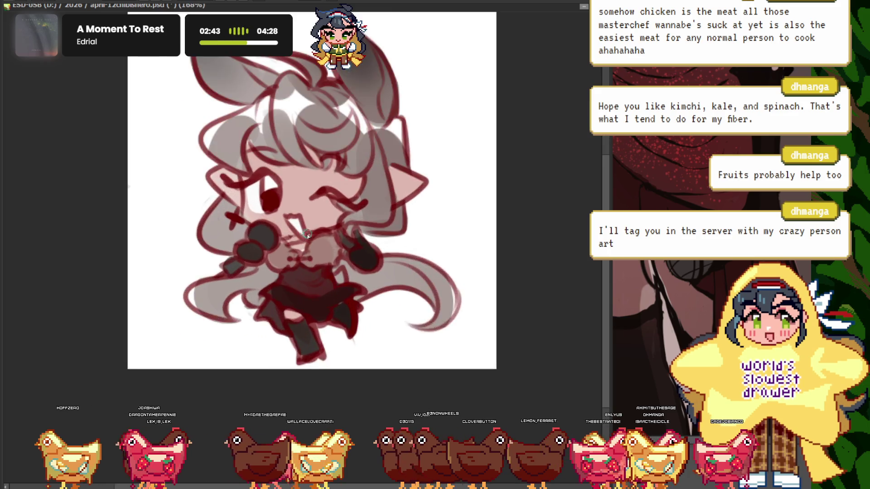
pyautogui.scroll(2, 307, 235)
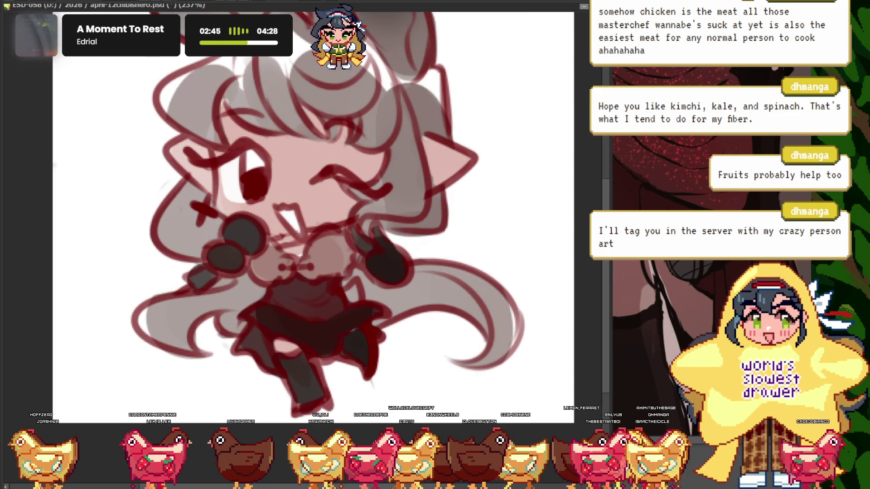
pyautogui.click(674, 190)
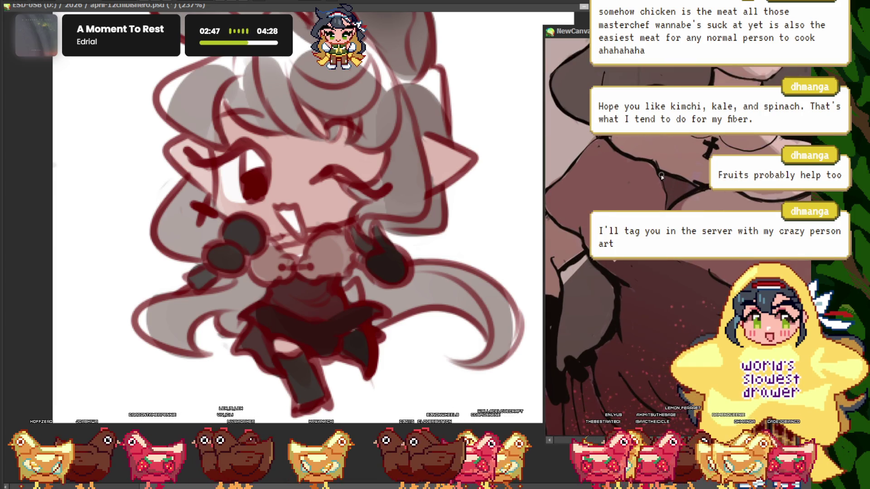
pyautogui.click(29, 156)
# Brush dark grey over the stray light highlight by the mouth and microphone
pyautogui.scroll(2, 324, 271)
pyautogui.scroll(1, 323, 271)
pyautogui.moveTo(324, 271); pyautogui.dragTo(286, 271)
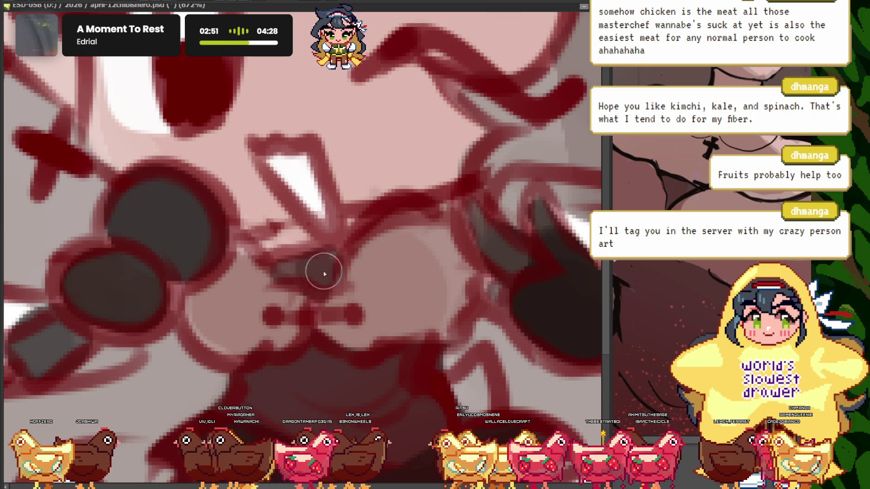
pyautogui.scroll(-5, 326, 253)
pyautogui.scroll(2, 405, 209)
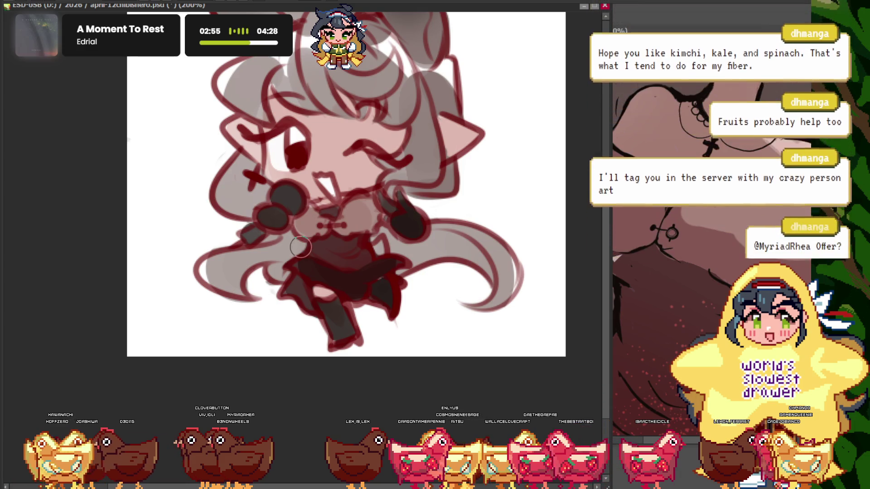
pyautogui.scroll(-2, 313, 271)
pyautogui.hscroll(2, 313, 271)
pyautogui.scroll(2, 291, 285)
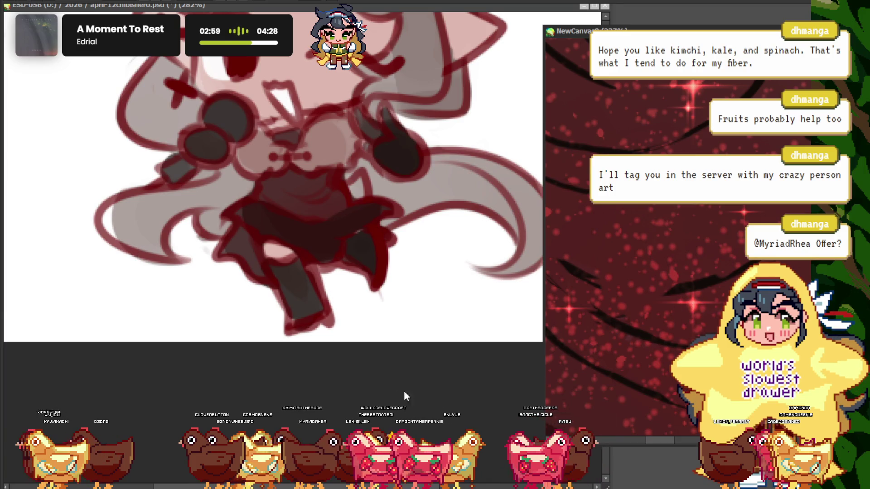
# Zoom to about 800% on the dark dress and dab three pink sparkle dots
pyautogui.click(407, 397)
pyautogui.scroll(4, 332, 225)
pyautogui.scroll(3, 301, 231)
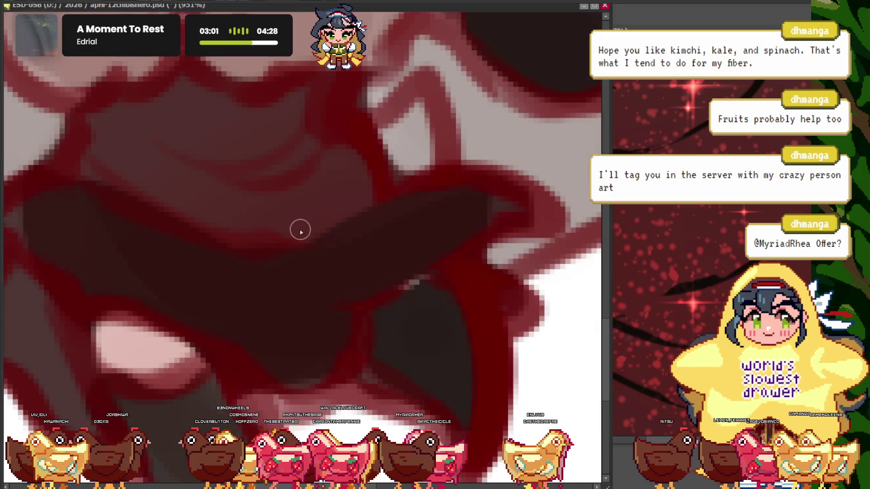
pyautogui.scroll(-1, 286, 204)
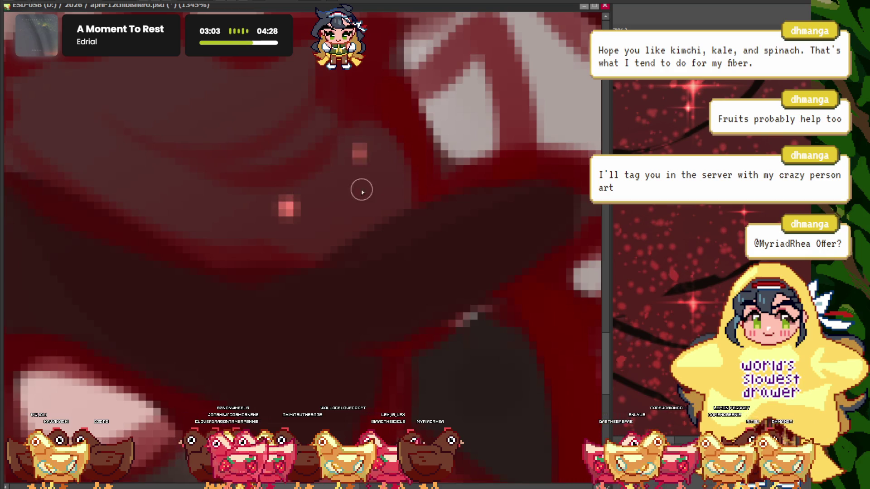
pyautogui.scroll(-1, 262, 199)
pyautogui.scroll(2, 272, 190)
pyautogui.scroll(-1, 218, 213)
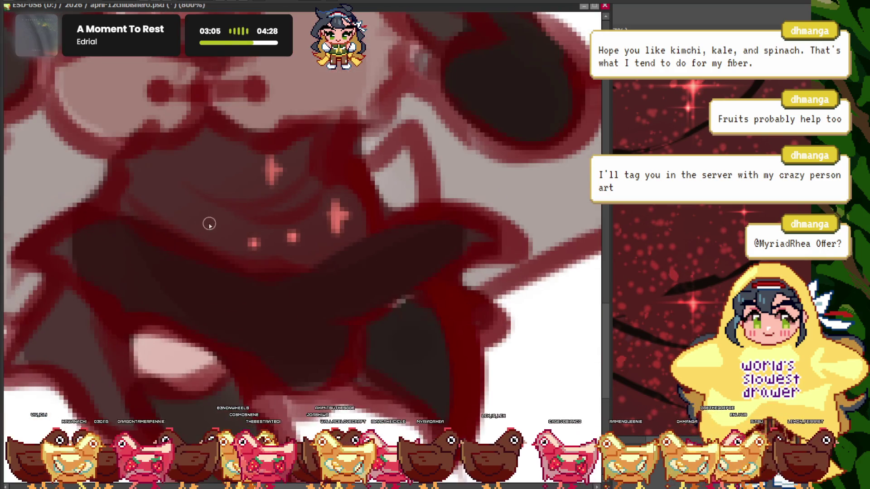
pyautogui.click(178, 219)
pyautogui.click(163, 178)
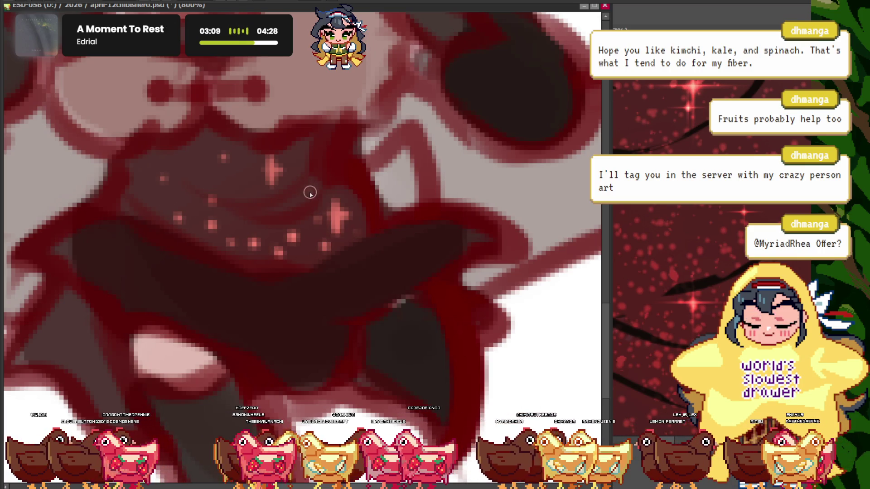
pyautogui.click(297, 158)
# Zoom around the dress to check the starry pink sparkle pattern
pyautogui.scroll(-1, 272, 170)
pyautogui.scroll(1, 210, 186)
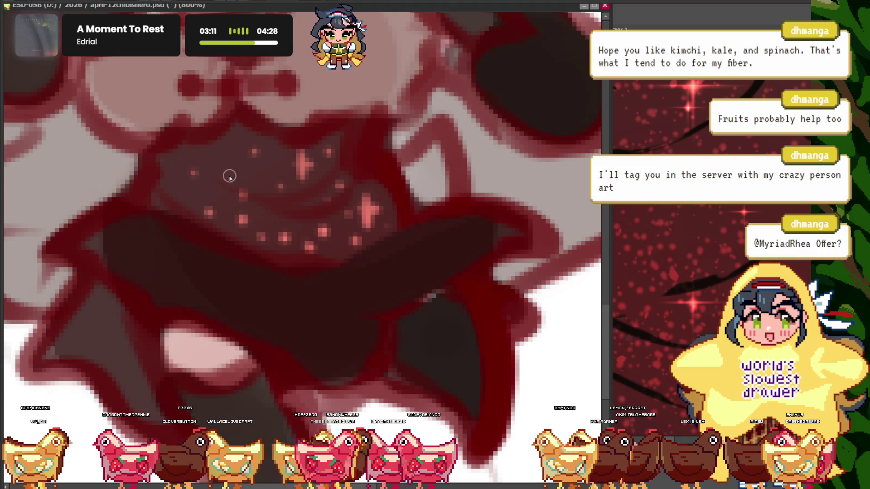
pyautogui.scroll(3, 230, 176)
pyautogui.scroll(2, 242, 225)
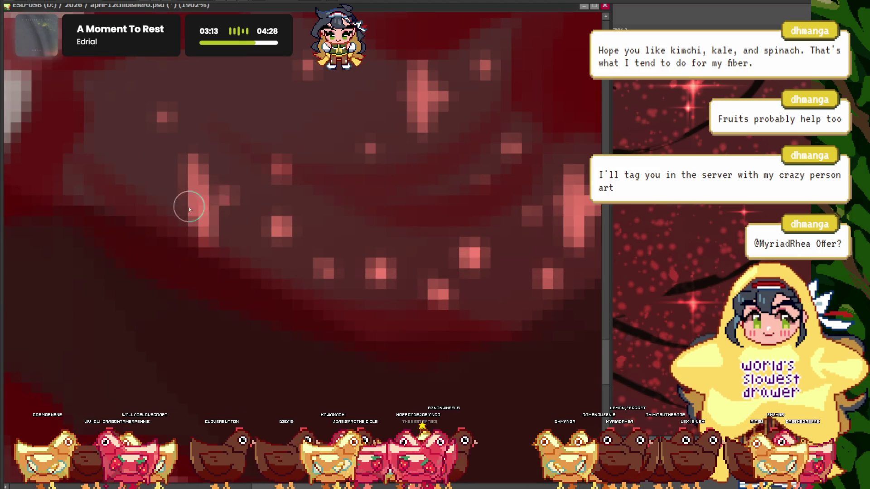
pyautogui.scroll(-3, 249, 164)
pyautogui.scroll(2, 299, 206)
pyautogui.scroll(1, 275, 235)
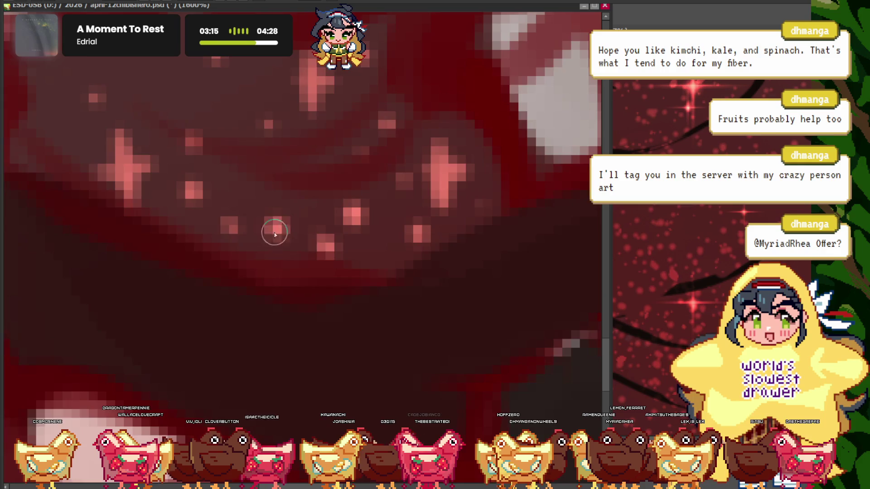
pyautogui.scroll(2, 274, 234)
pyautogui.scroll(-3, 352, 254)
pyautogui.scroll(-3, 340, 277)
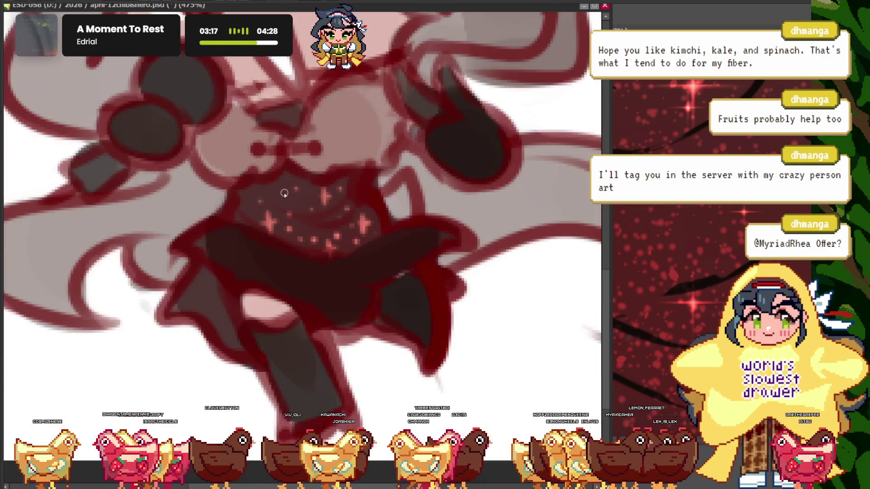
pyautogui.scroll(2, 327, 219)
pyautogui.scroll(-4, 344, 227)
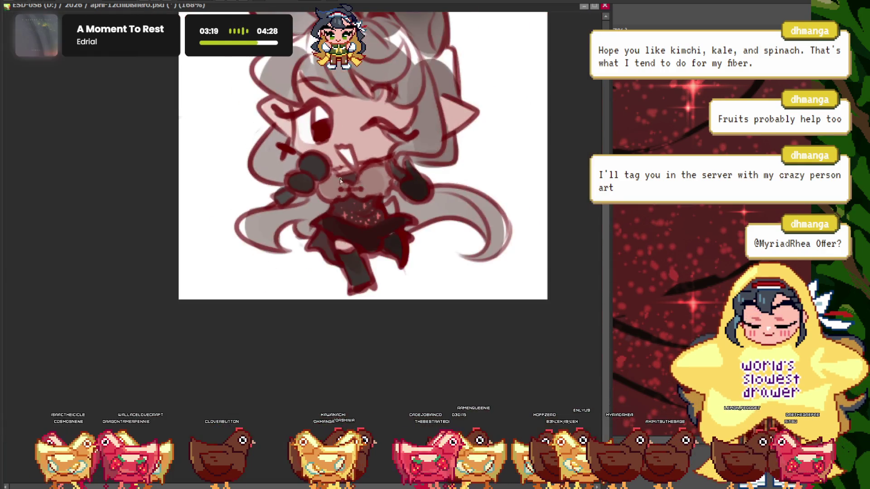
pyautogui.scroll(1, 363, 197)
# Zoom the NewCanvas reference onto the red-dress figure, then zoom the chibi canvas to the head
pyautogui.click(616, 326)
pyautogui.scroll(-5, 616, 326)
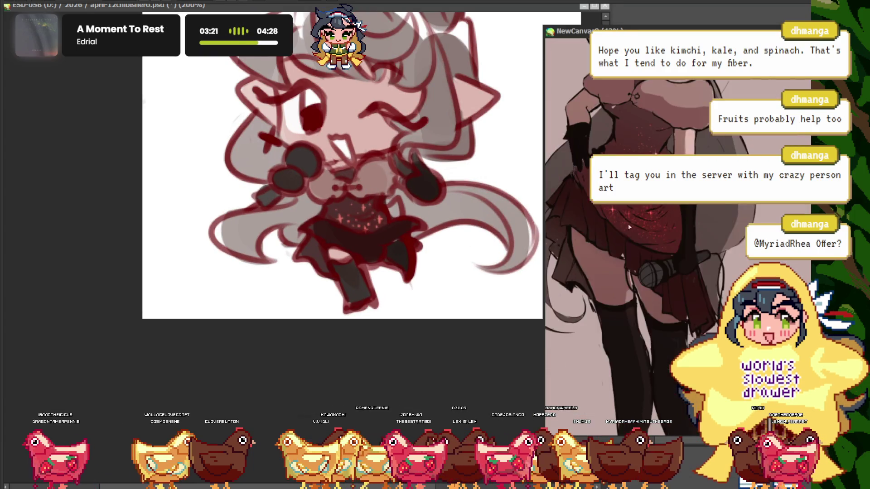
pyautogui.scroll(1, 616, 326)
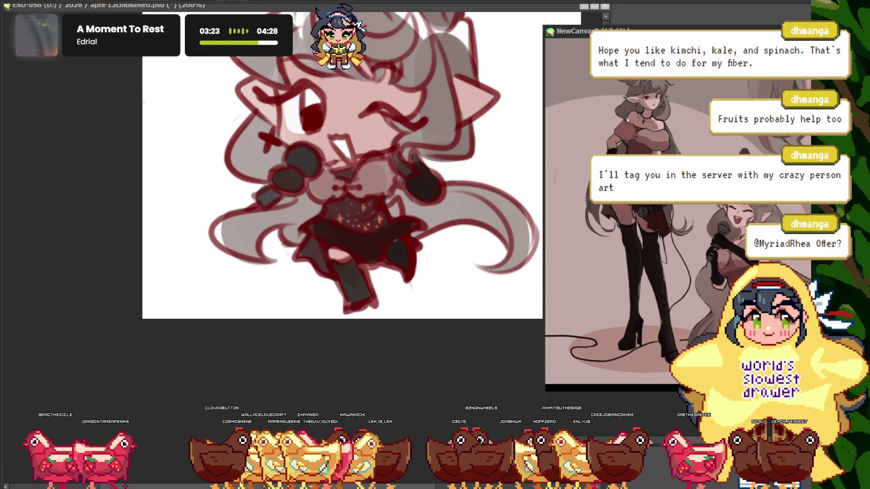
pyautogui.scroll(-2, 615, 326)
pyautogui.scroll(3, 589, 272)
pyautogui.click(507, 362)
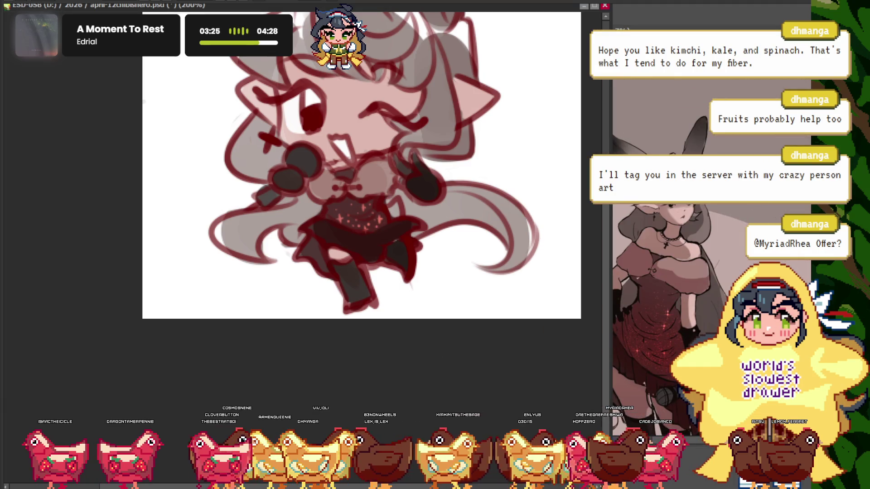
pyautogui.scroll(3, 268, 84)
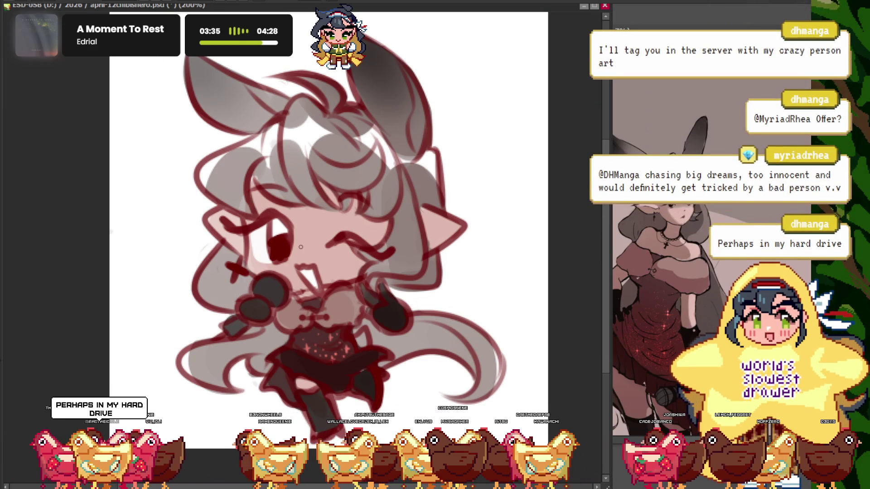
pyautogui.scroll(2, 279, 246)
# At 1345% zoom, cover the white gap beside the dress top in dark grey, then zoom back to 200%
pyautogui.scroll(5, 317, 281)
pyautogui.scroll(2, 351, 282)
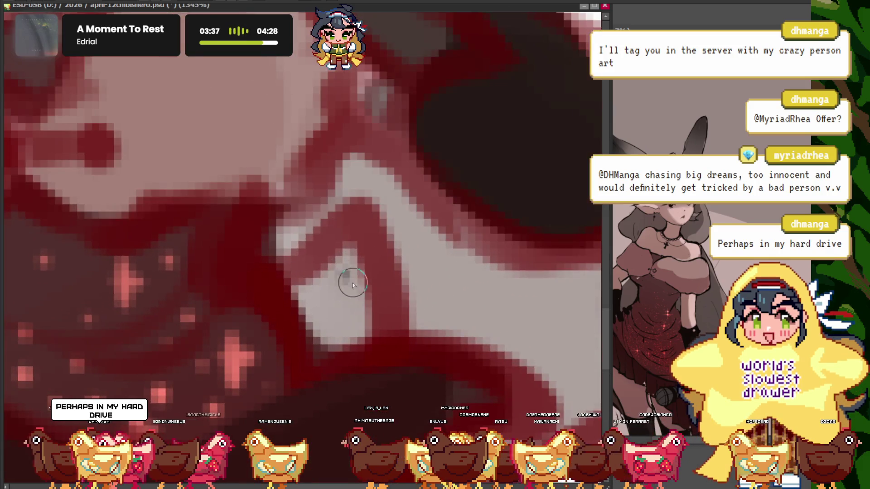
pyautogui.moveTo(365, 288)
pyautogui.mouseDown()
pyautogui.moveTo(369, 317)
pyautogui.moveTo(354, 327)
pyautogui.mouseUp()
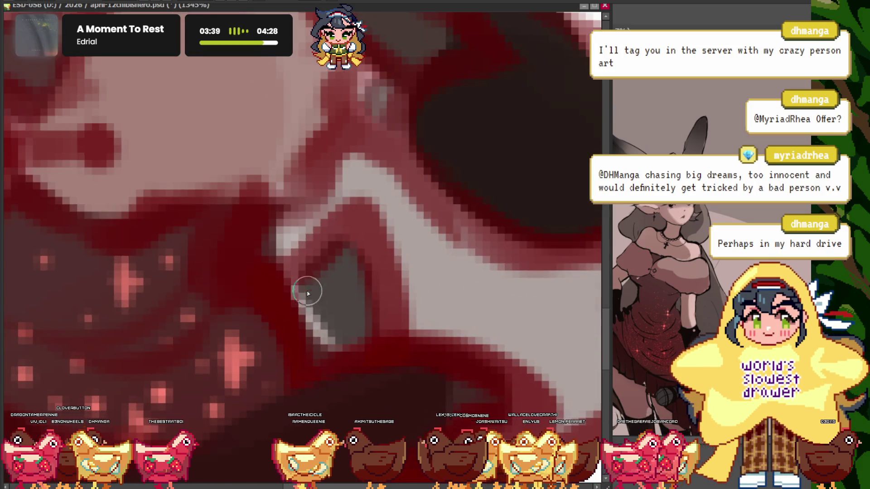
pyautogui.moveTo(307, 294); pyautogui.dragTo(317, 287)
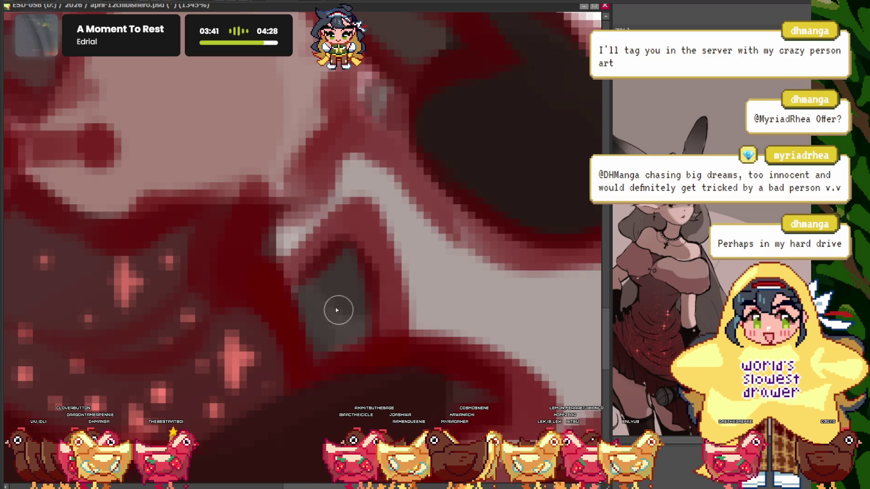
pyautogui.scroll(-3, 337, 311)
pyautogui.scroll(-3, 344, 272)
pyautogui.scroll(2, 356, 230)
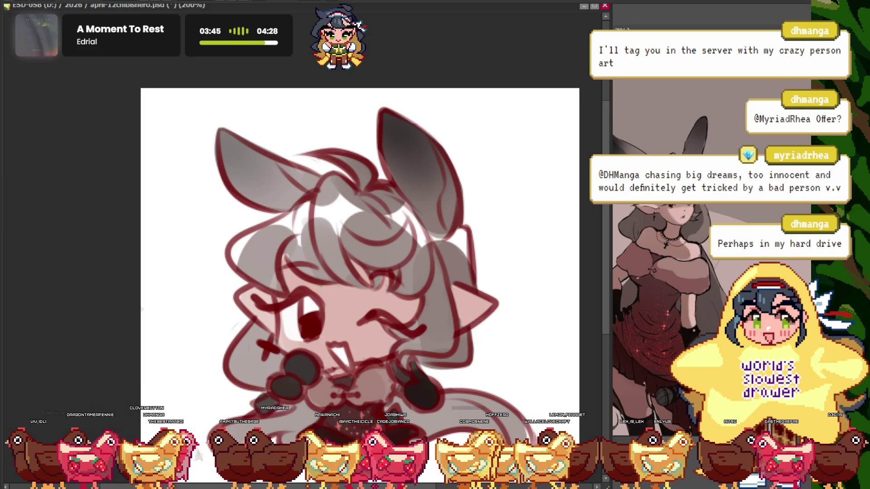
pyautogui.scroll(-2, 300, 247)
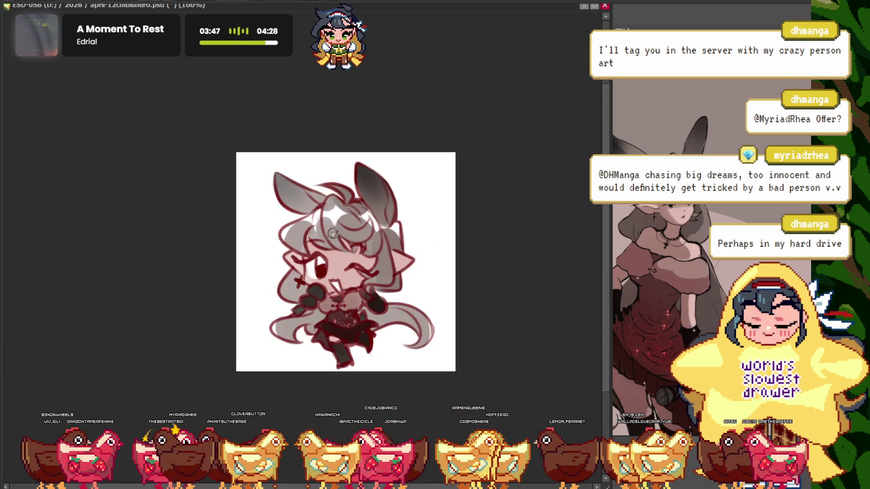
pyautogui.scroll(3, 337, 230)
pyautogui.scroll(-3, 336, 230)
pyautogui.scroll(2, 339, 241)
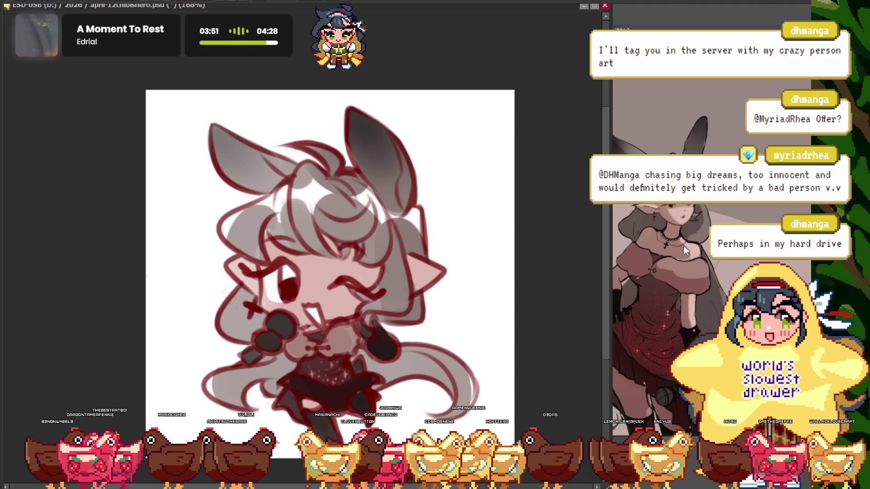
pyautogui.scroll(-3, 684, 248)
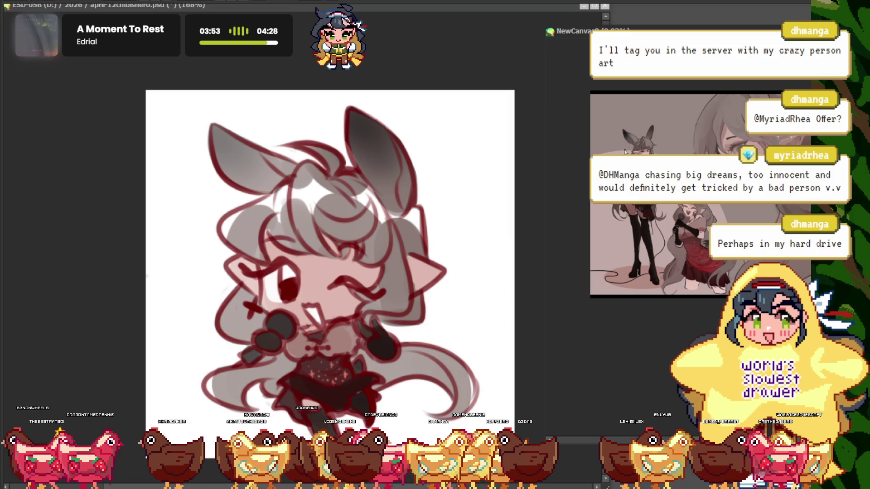
pyautogui.scroll(3, 634, 143)
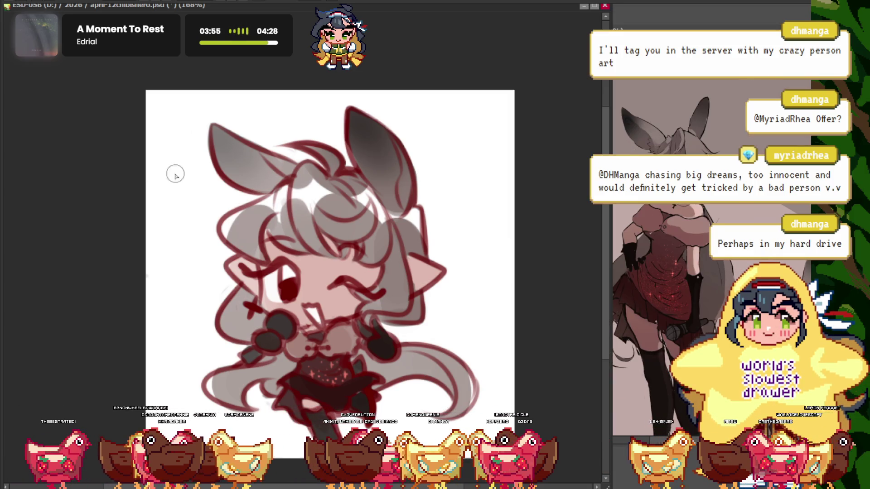
pyautogui.scroll(-2, 175, 175)
pyautogui.scroll(-1, 262, 185)
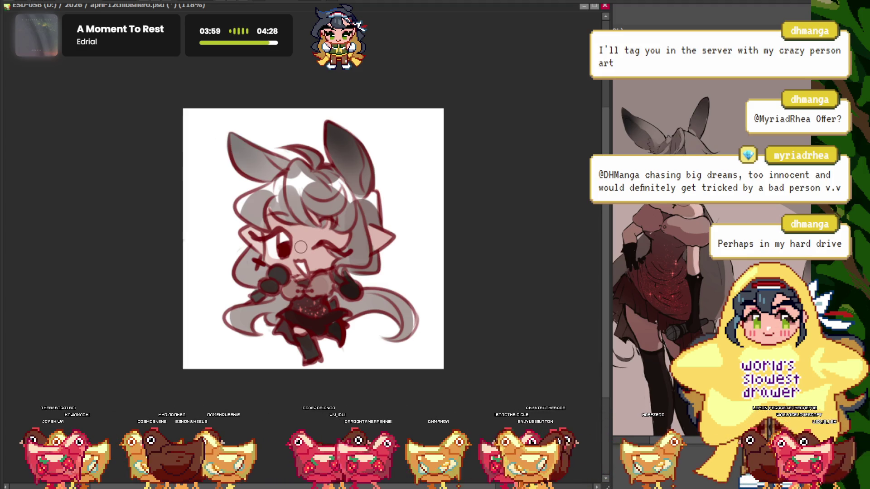
pyautogui.scroll(2, 305, 261)
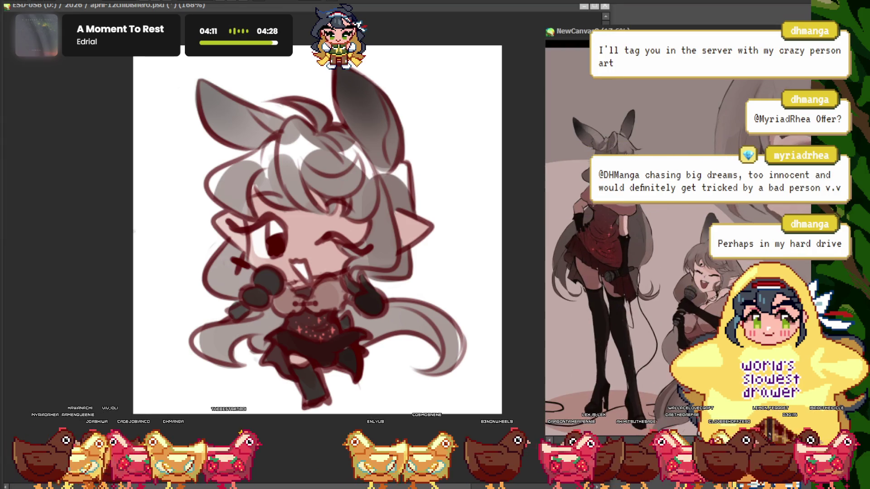
pyautogui.scroll(5, 728, 151)
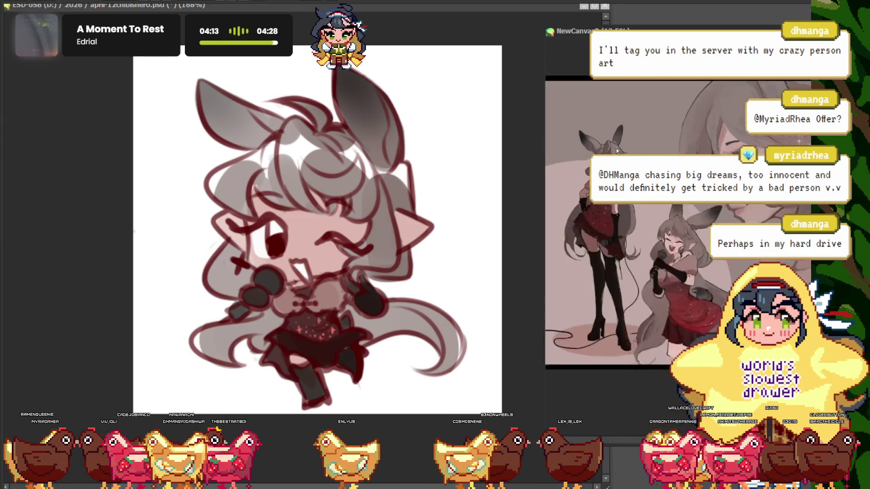
pyautogui.scroll(-5, 680, 226)
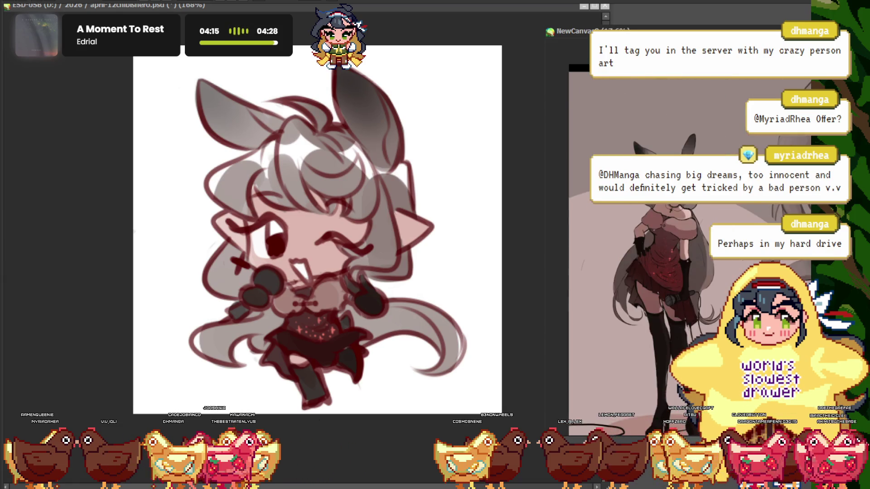
pyautogui.scroll(2, 194, 167)
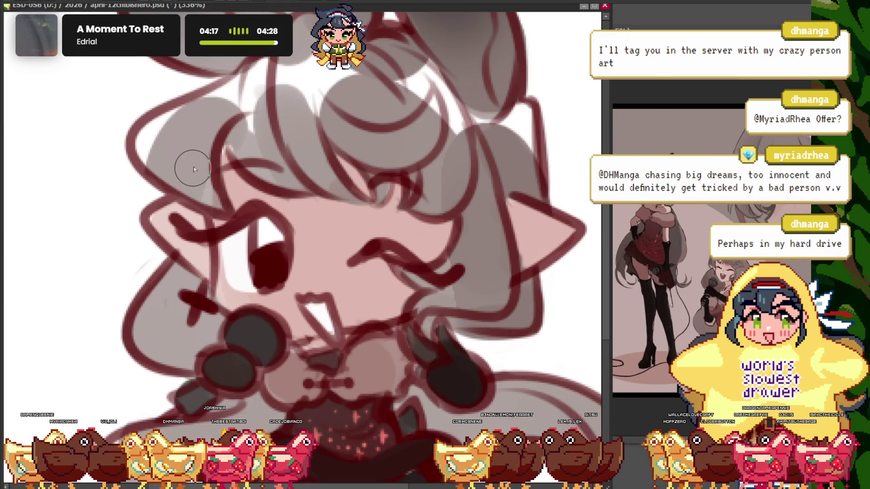
# Try painting the grey pupil dark, then undo it with Ctrl+Z to keep it grey
pyautogui.scroll(1, 275, 276)
pyautogui.hotkey('ctrl', 'z')
pyautogui.hotkey('ctrl', 'z')
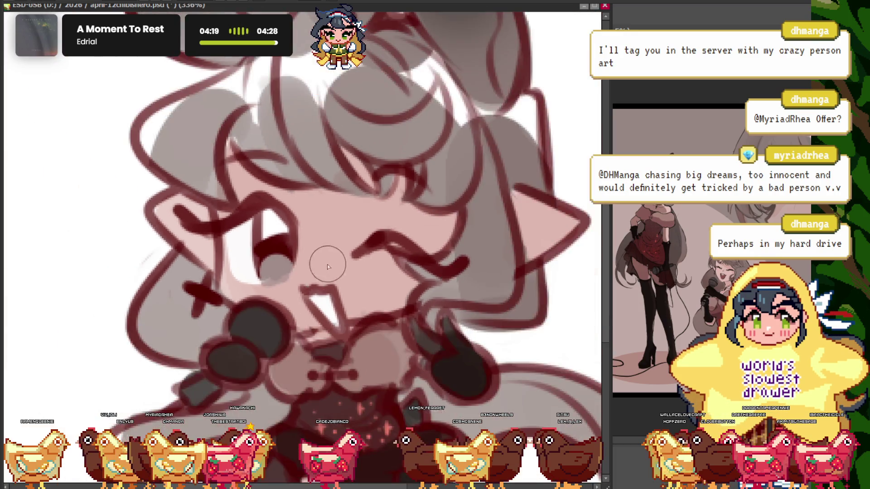
pyautogui.scroll(-2, 328, 264)
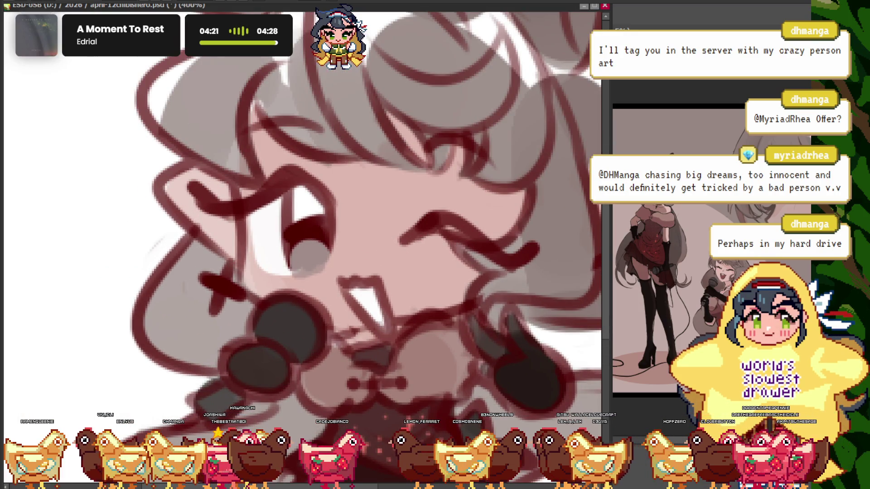
pyautogui.scroll(1, 311, 249)
pyautogui.moveTo(310, 250); pyautogui.dragTo(281, 269)
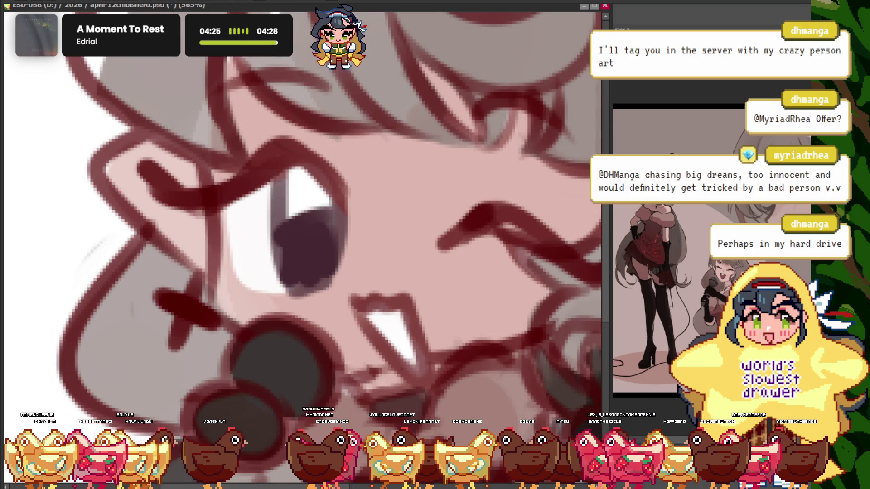
pyautogui.hotkey('ctrl', 'z')
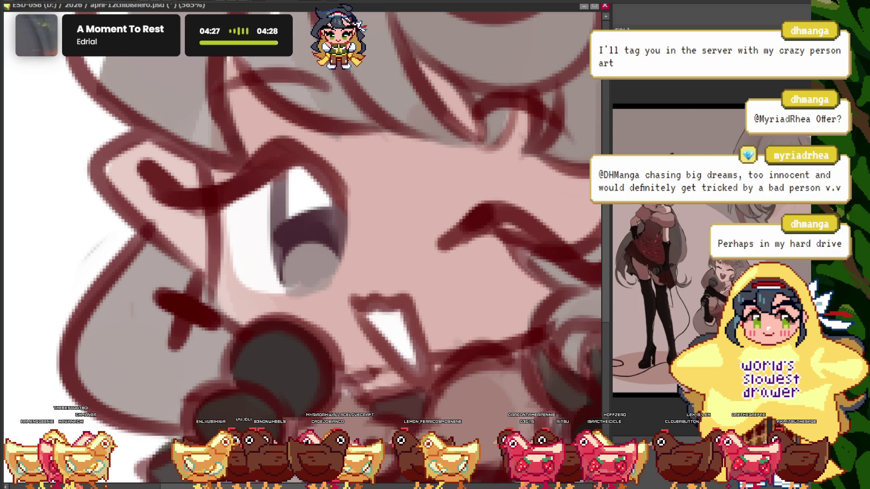
# Draw a dark eyelash stroke along the open eye's upper lid
pyautogui.scroll(-3, 233, 144)
pyautogui.scroll(1, 232, 144)
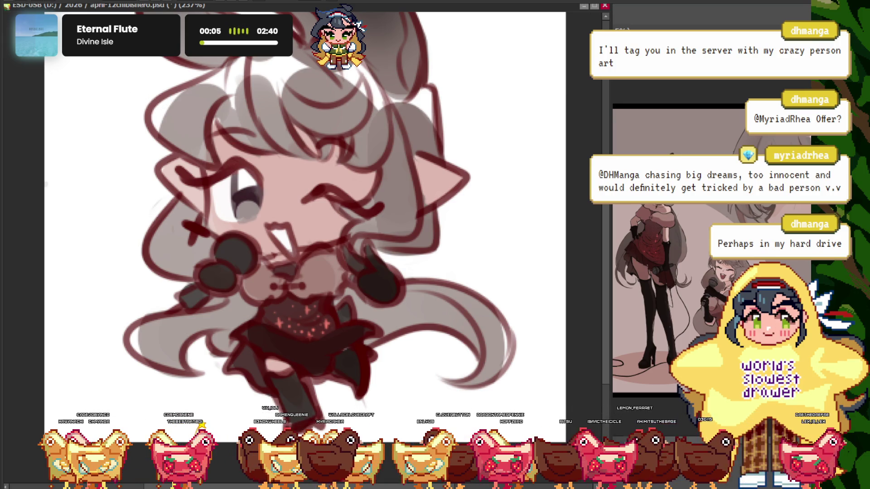
pyautogui.scroll(2, 300, 189)
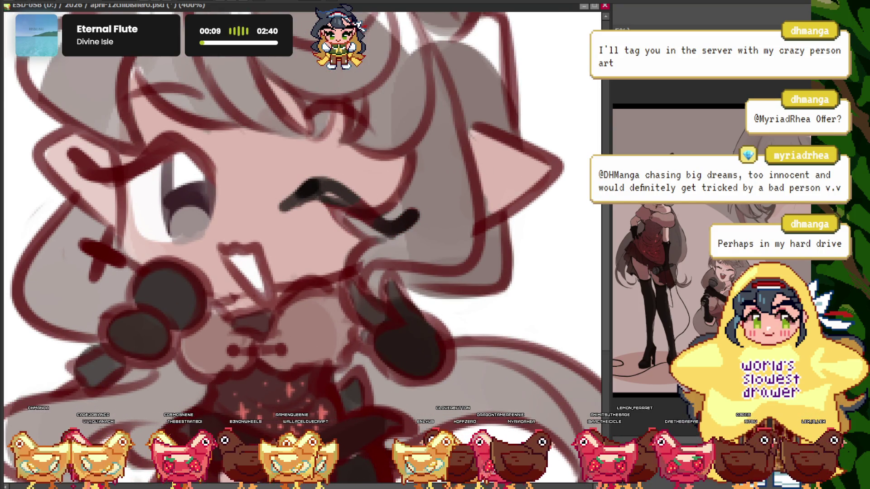
pyautogui.scroll(-5, 307, 149)
pyautogui.scroll(5, 242, 175)
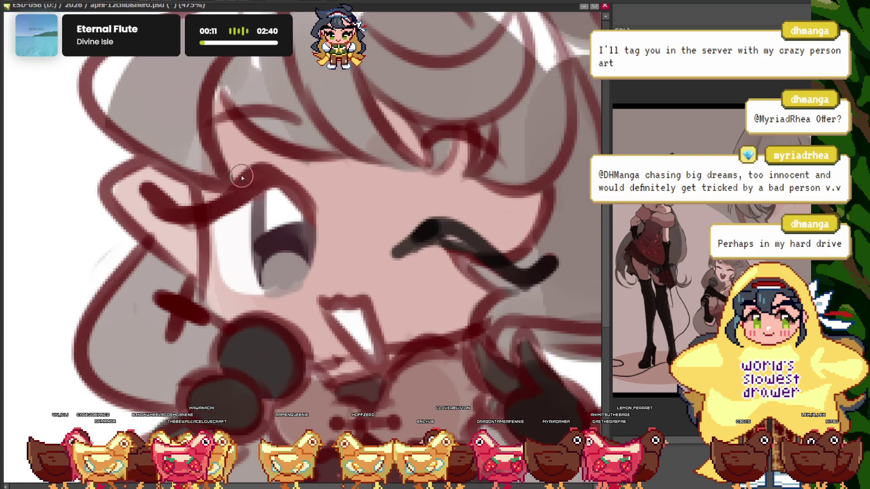
pyautogui.scroll(1, 429, 142)
pyautogui.scroll(-1, 217, 150)
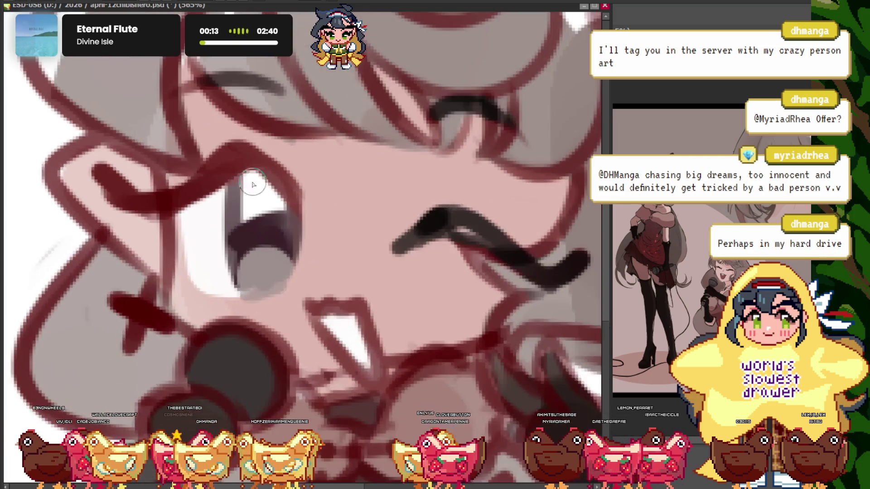
pyautogui.moveTo(177, 202); pyautogui.dragTo(247, 157)
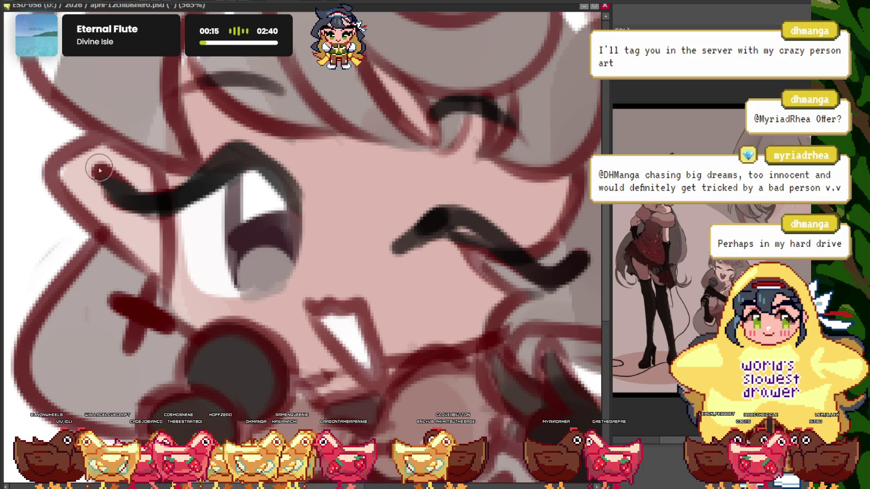
pyautogui.scroll(-4, 99, 170)
pyautogui.scroll(-2, 100, 171)
pyautogui.scroll(2, 294, 80)
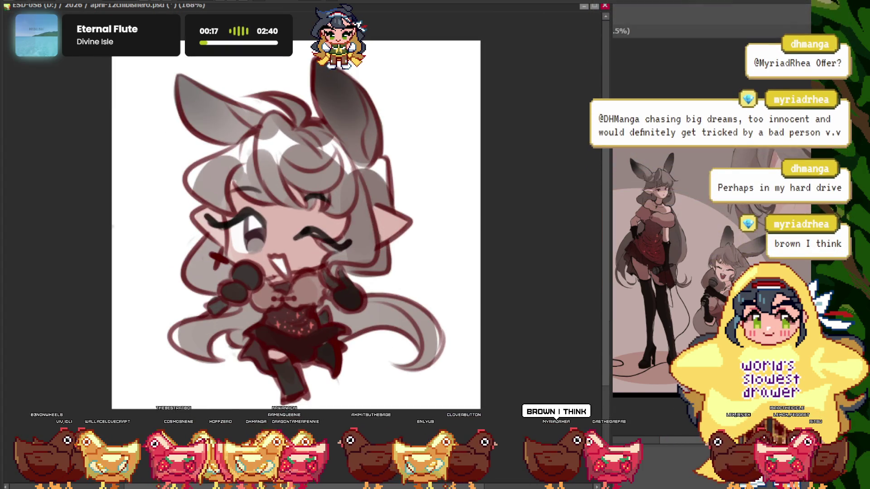
pyautogui.scroll(2, 186, 205)
pyautogui.scroll(2, 186, 205)
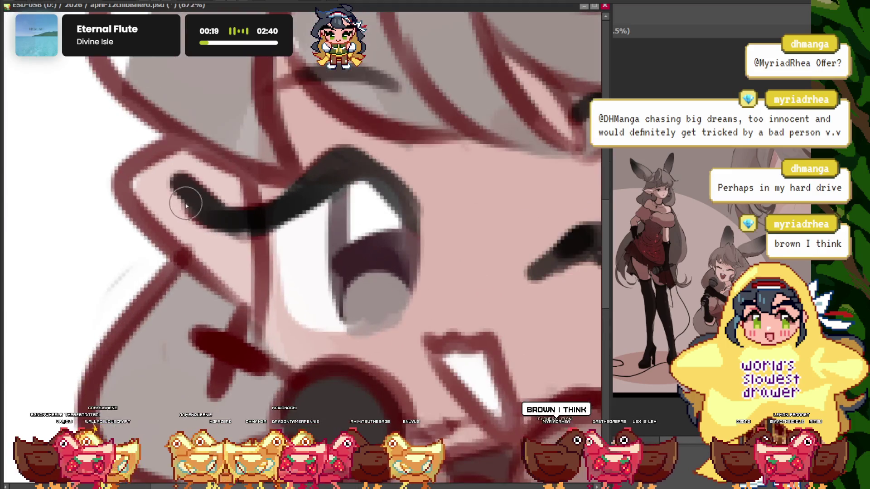
# Make the brush much larger with ] and zoom around the drawing
pyautogui.press(']')
pyautogui.press(']')
pyautogui.press(']')
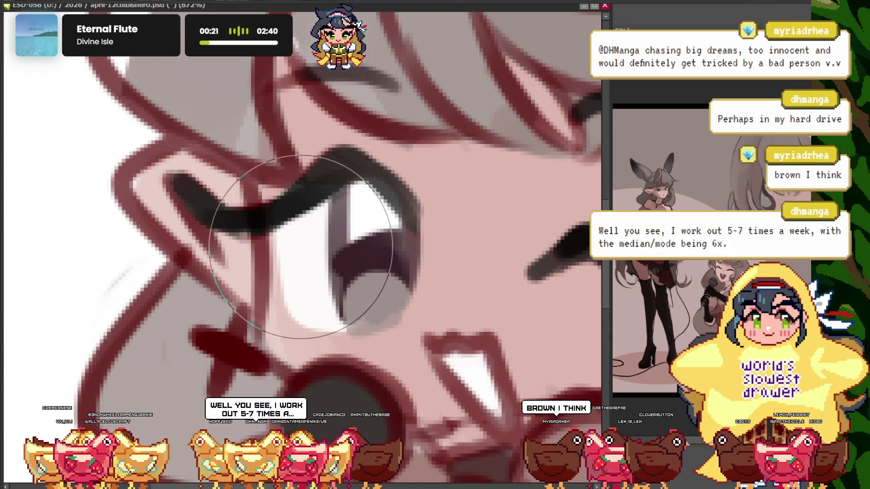
pyautogui.scroll(1, 177, 253)
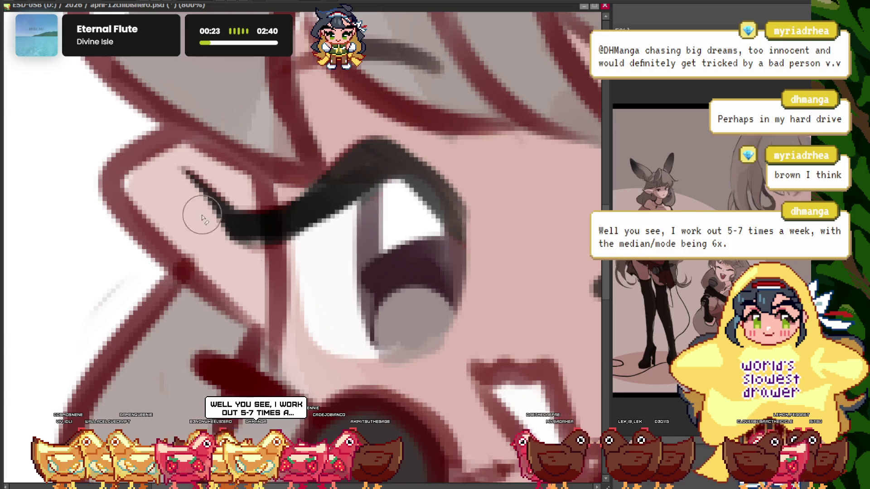
pyautogui.scroll(-5, 202, 217)
pyautogui.scroll(2, 204, 185)
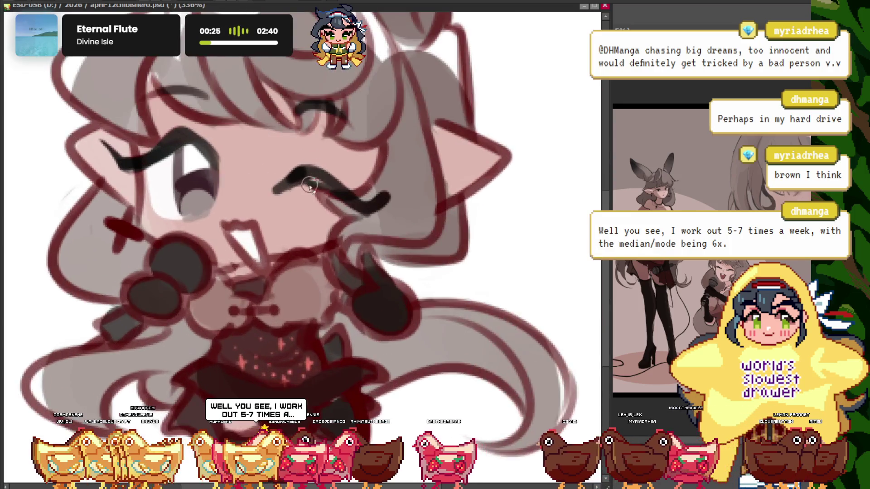
pyautogui.scroll(1, 290, 182)
pyautogui.scroll(1, 285, 219)
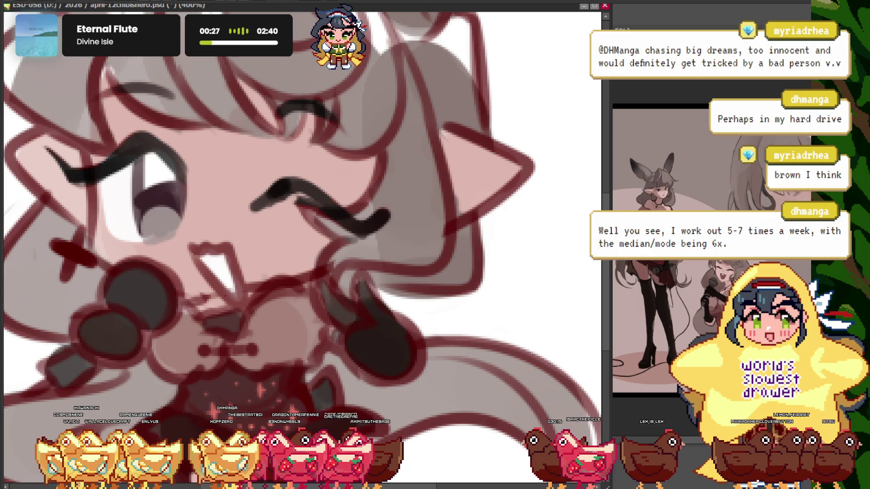
pyautogui.scroll(1, 325, 229)
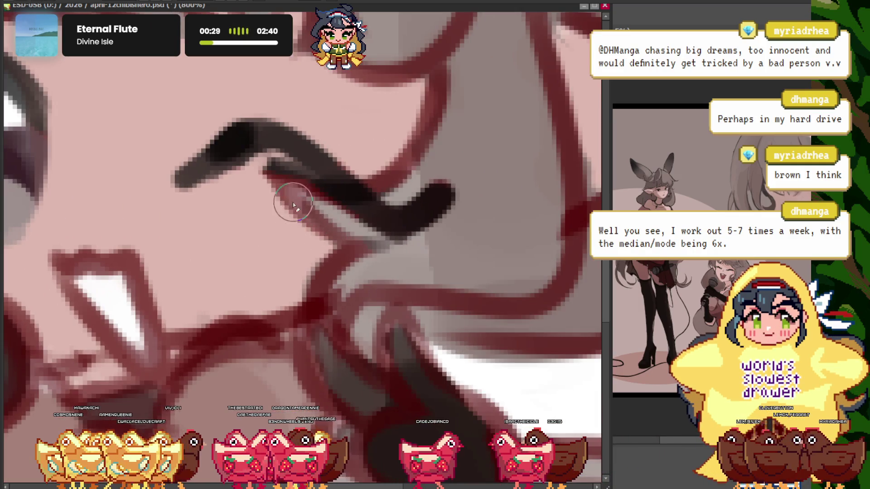
pyautogui.scroll(-2, 299, 200)
pyautogui.scroll(-1, 453, 193)
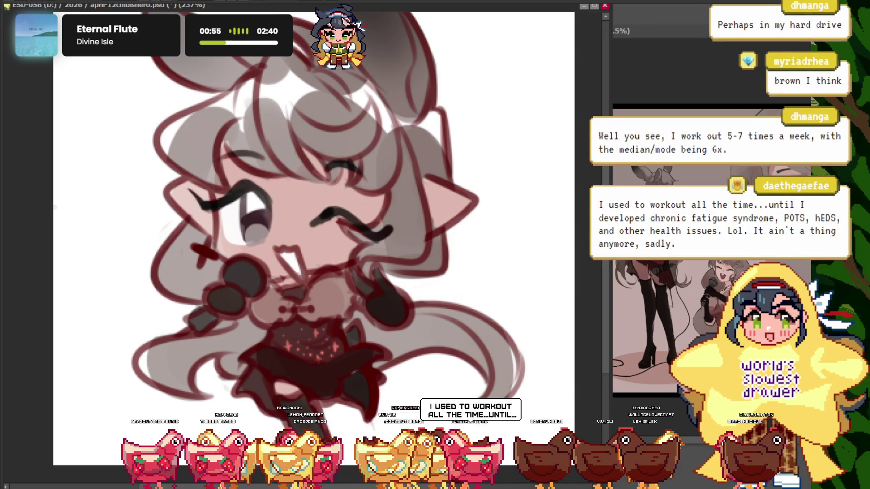
pyautogui.scroll(-3, 301, 247)
pyautogui.scroll(3, 323, 140)
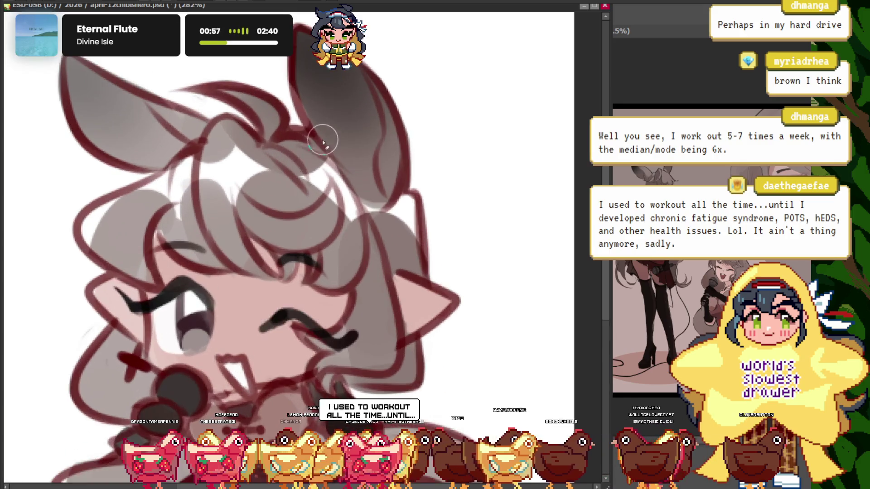
pyautogui.scroll(-3, 356, 150)
pyautogui.scroll(3, 350, 91)
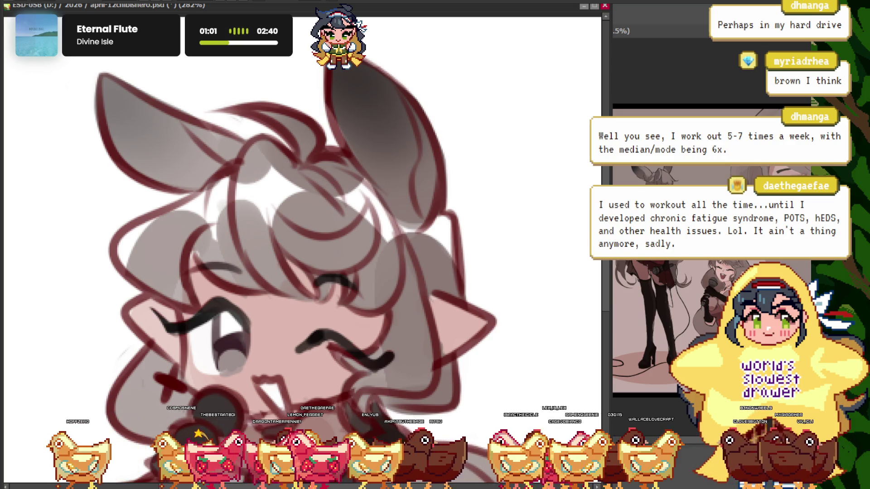
pyautogui.scroll(-3, 173, 185)
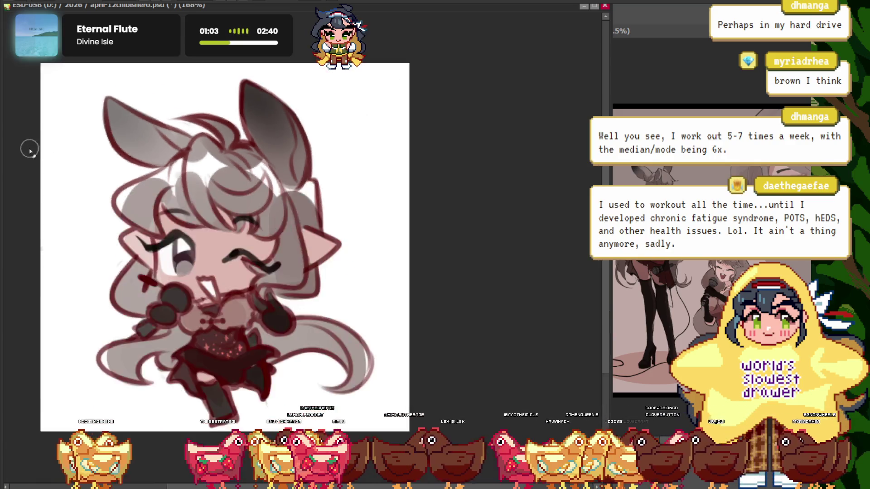
pyautogui.scroll(3, 301, 247)
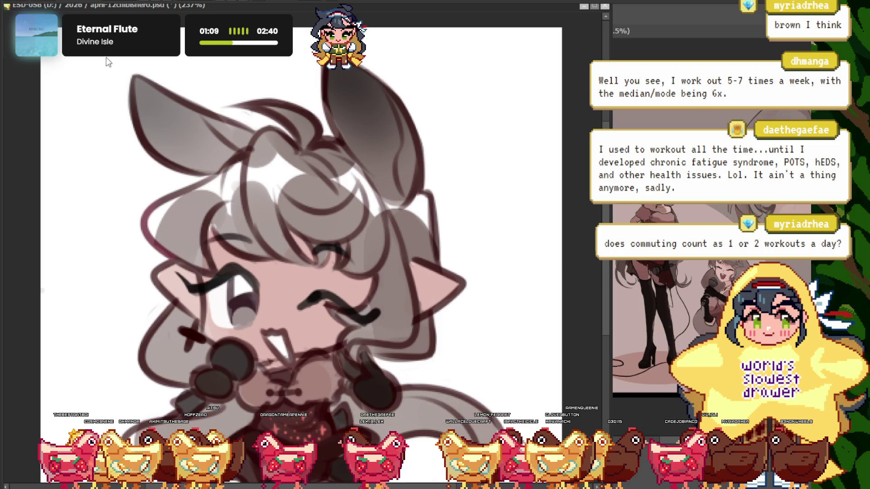
pyautogui.hotkey('ctrl', '1')
pyautogui.scroll(2, 245, 177)
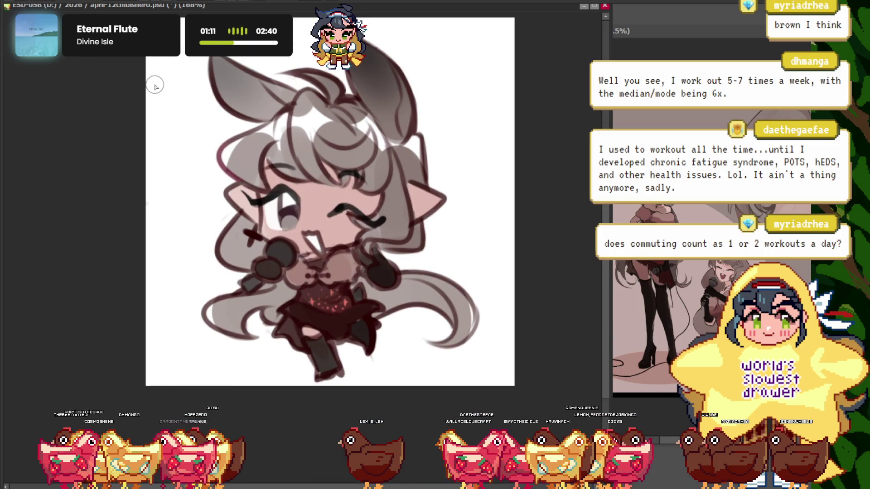
pyautogui.scroll(5, 360, 293)
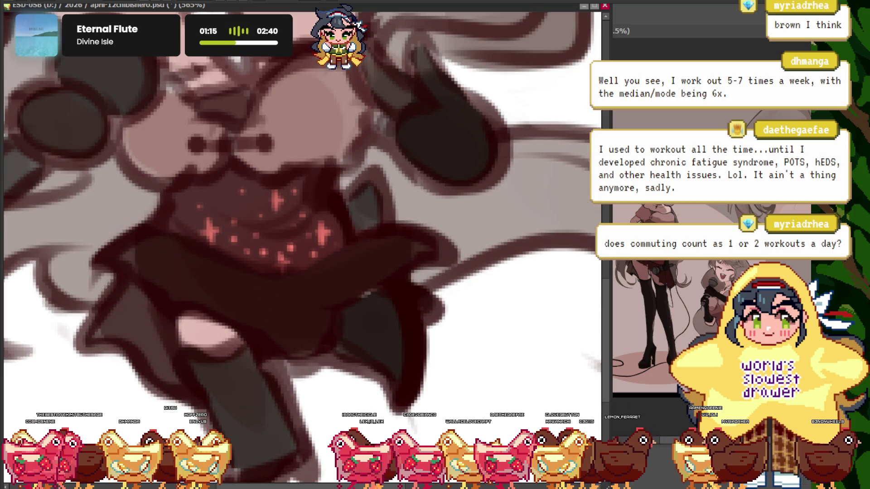
# Paint red accent strokes around the open mouth and chin, checking the whole character
pyautogui.scroll(-2, 338, 215)
pyautogui.scroll(1, 337, 216)
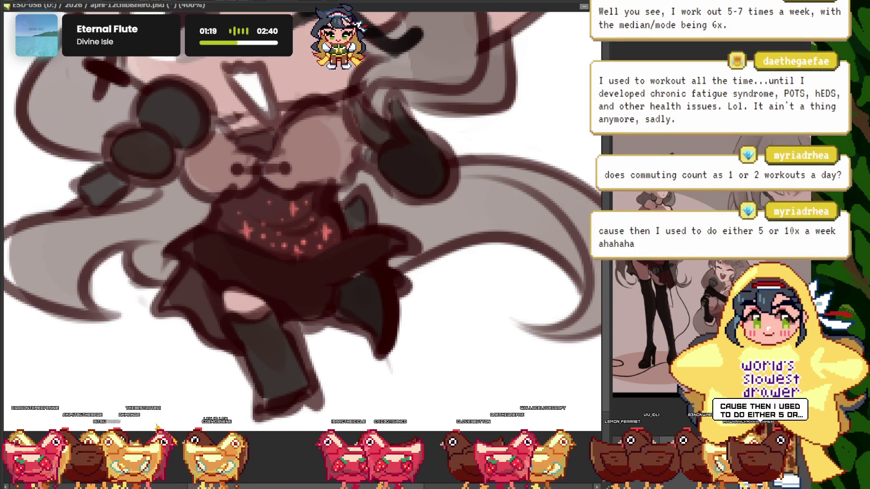
pyautogui.scroll(-3, 293, 208)
pyautogui.scroll(2, 293, 208)
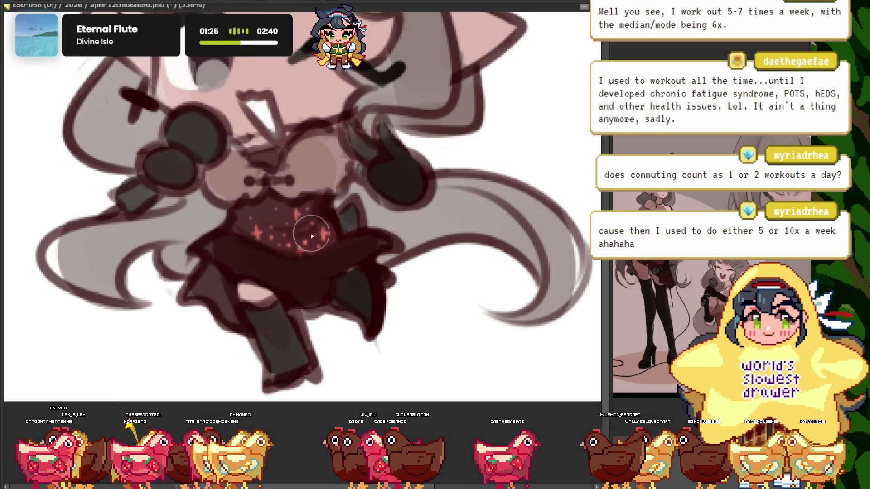
pyautogui.press('h')
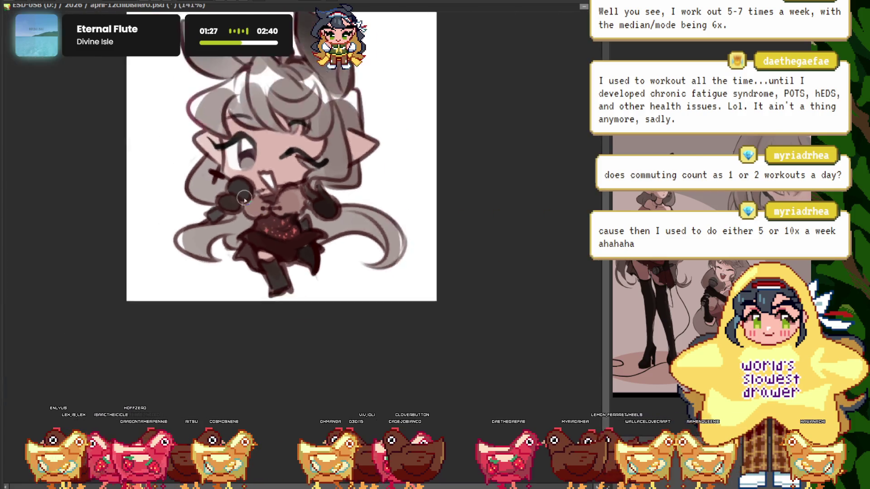
pyautogui.scroll(2, 356, 219)
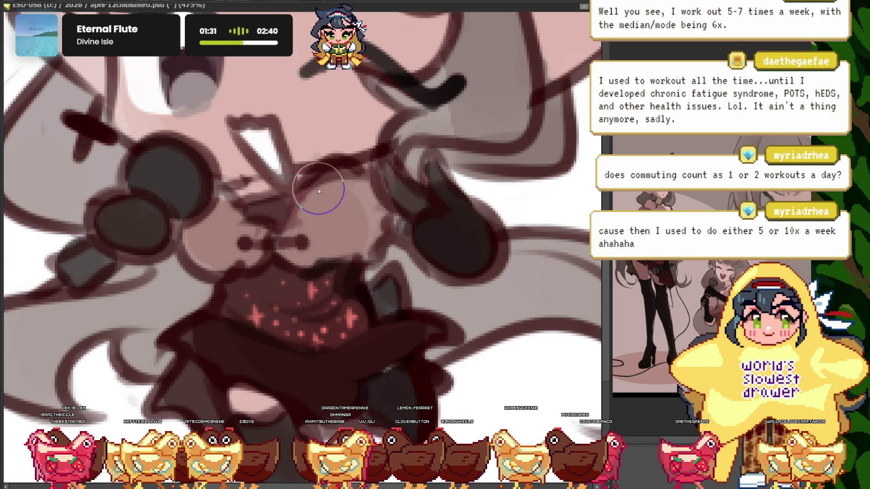
# Brush red accent lines along the hair edge beside the face and the pointed ear outline
pyautogui.press('h')
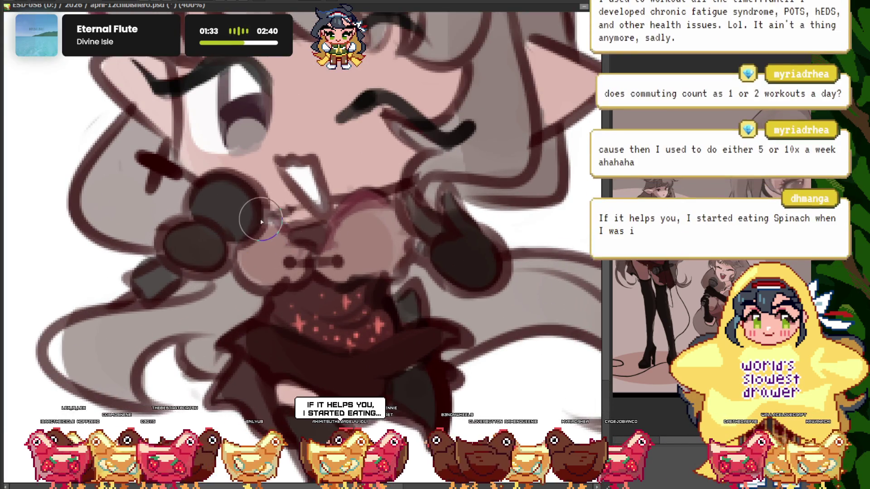
pyautogui.scroll(-3, 225, 163)
pyautogui.scroll(2, 225, 163)
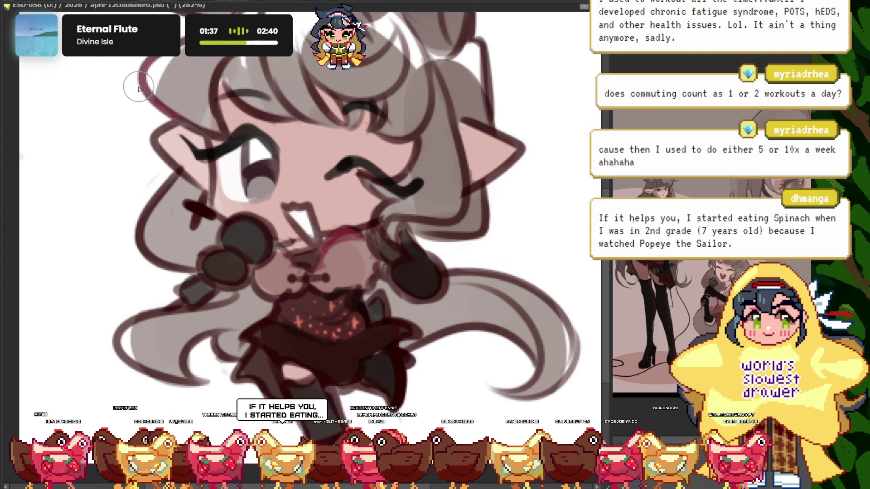
pyautogui.scroll(2, 258, 198)
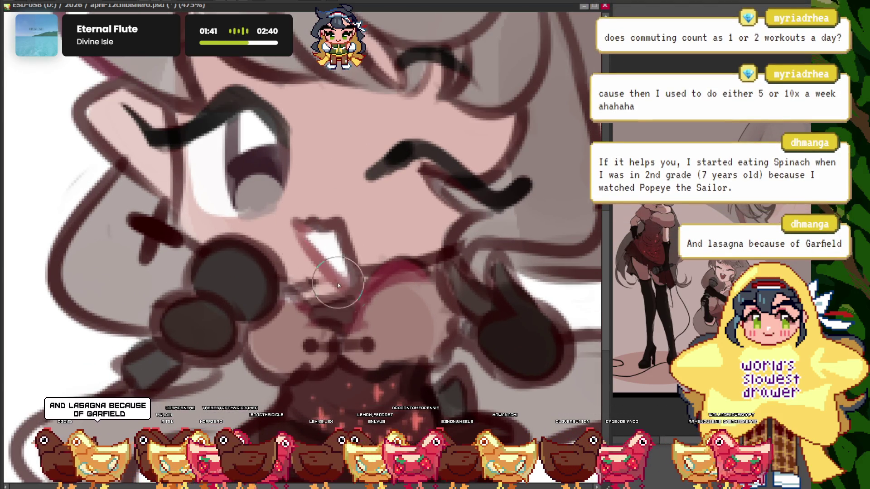
pyautogui.scroll(-4, 185, 217)
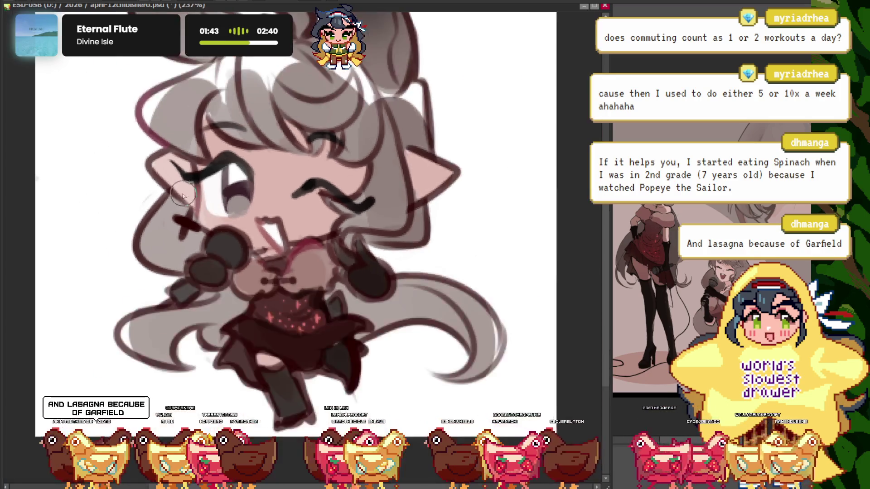
pyautogui.scroll(2, 190, 190)
pyautogui.scroll(-3, 180, 173)
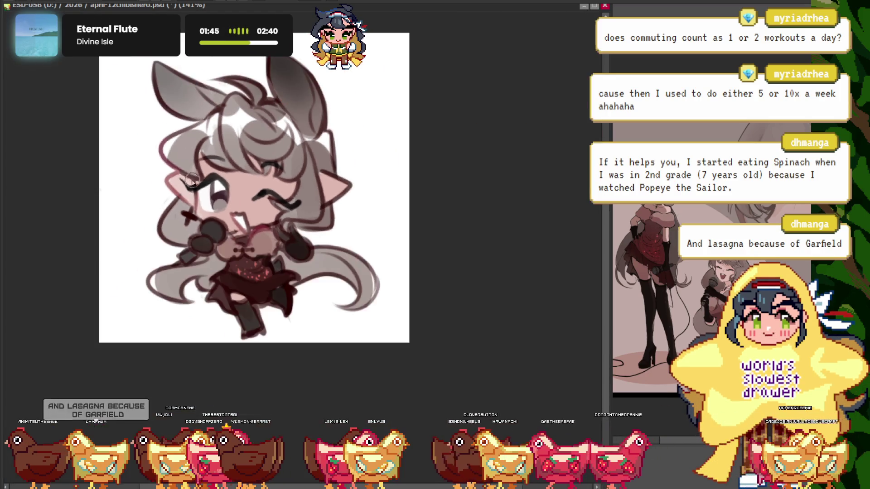
pyautogui.scroll(2, 181, 174)
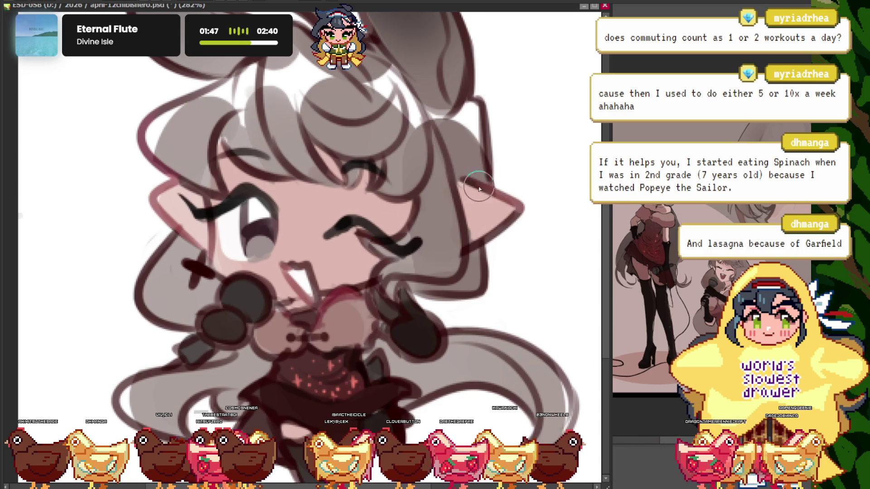
pyautogui.scroll(-1, 479, 188)
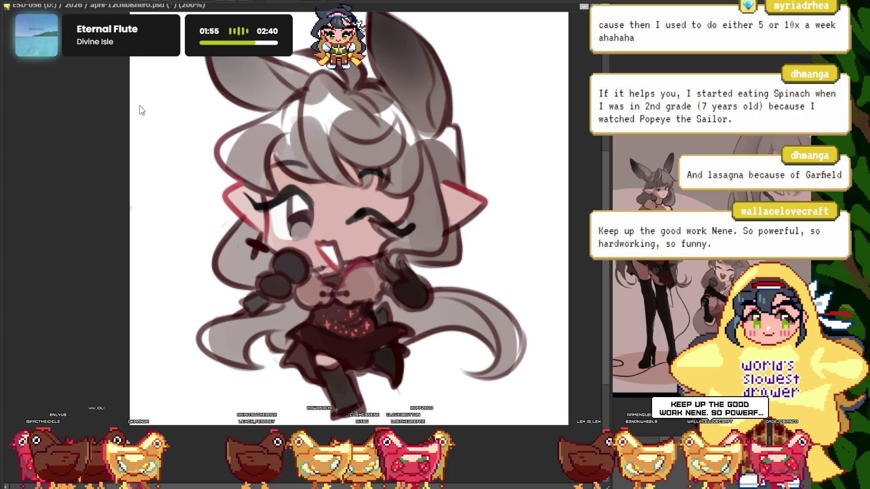
pyautogui.hotkey('ctrl', '-')
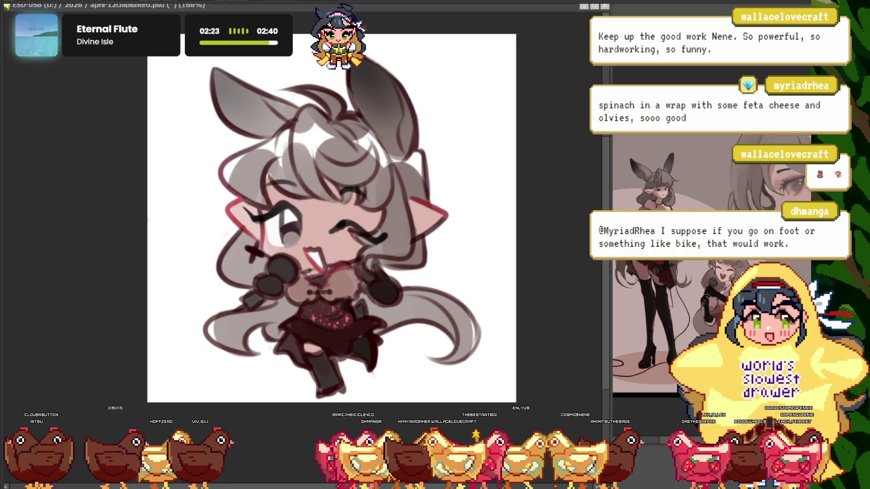
# Airbrush darker grey shading onto both bunny ear tips, zoomed in on the ears
pyautogui.scroll(-2, 78, 174)
pyautogui.scroll(5, 318, 230)
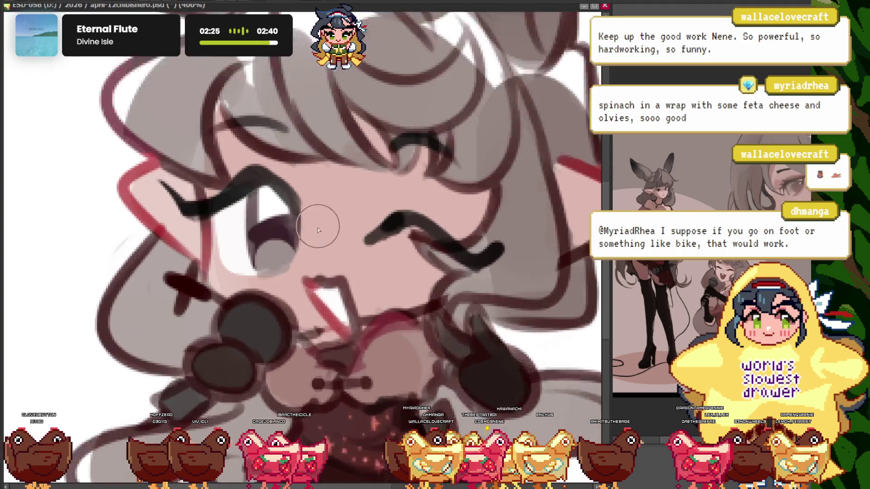
pyautogui.scroll(-3, 318, 231)
pyautogui.scroll(4, 388, 164)
pyautogui.scroll(-1, 407, 188)
pyautogui.scroll(1, 406, 168)
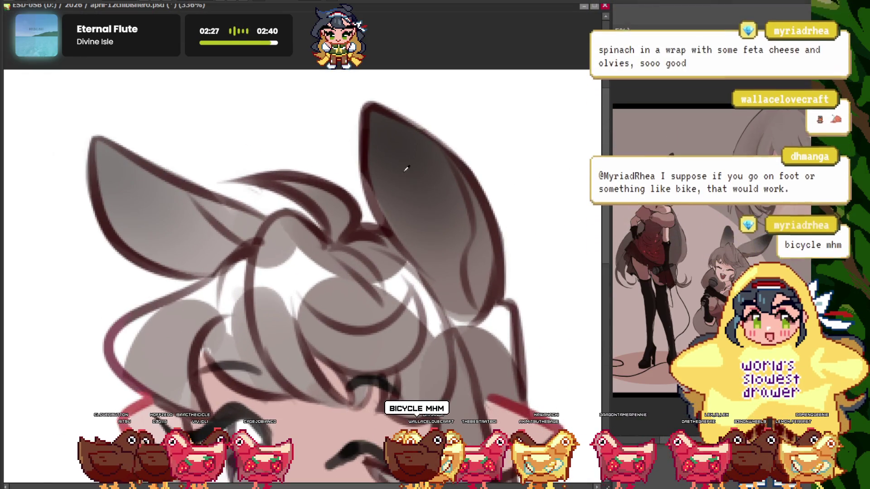
pyautogui.scroll(-1, 405, 174)
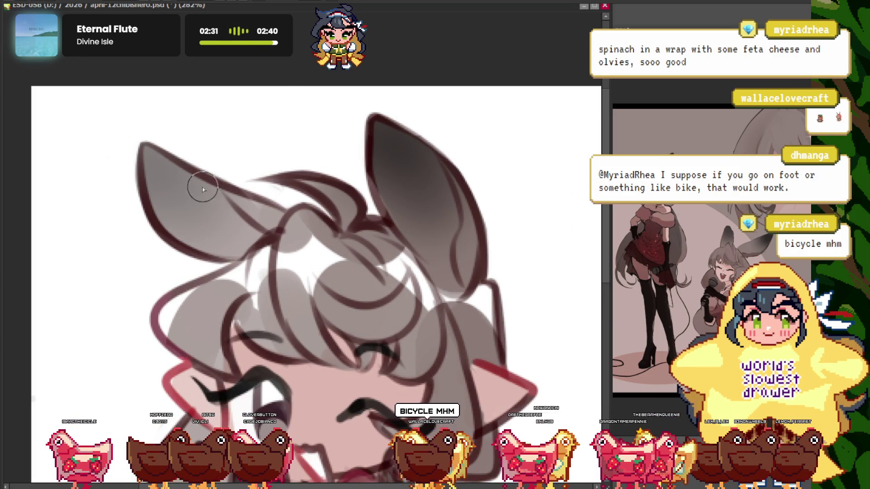
pyautogui.scroll(-3, 155, 243)
pyautogui.scroll(4, 155, 243)
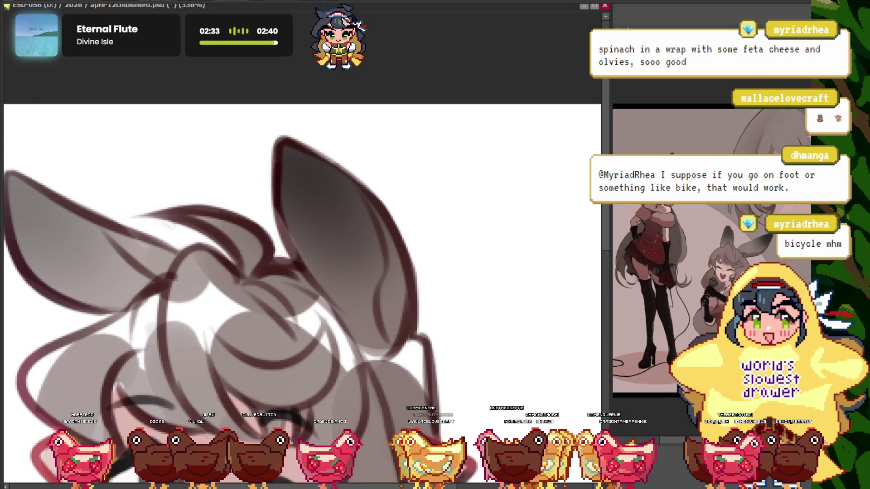
pyautogui.scroll(-5, 97, 150)
pyautogui.scroll(4, 369, 225)
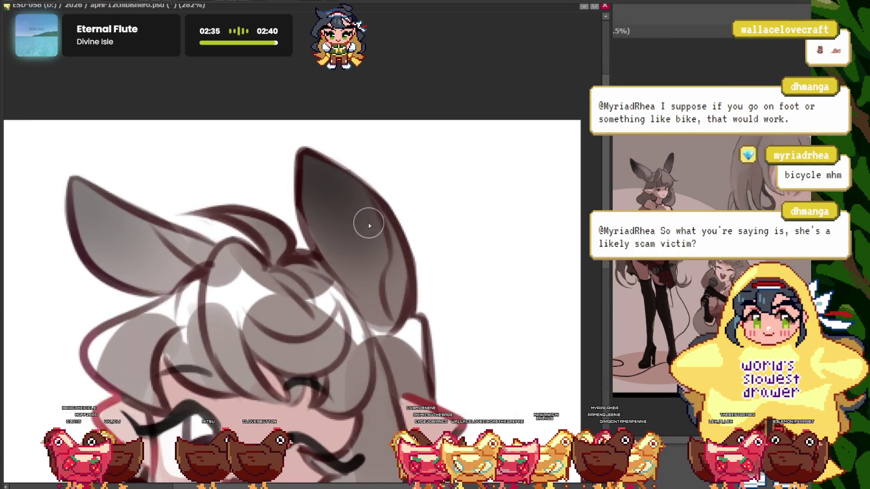
pyautogui.scroll(1, 369, 226)
pyautogui.scroll(-3, 396, 257)
pyautogui.scroll(-1, 358, 171)
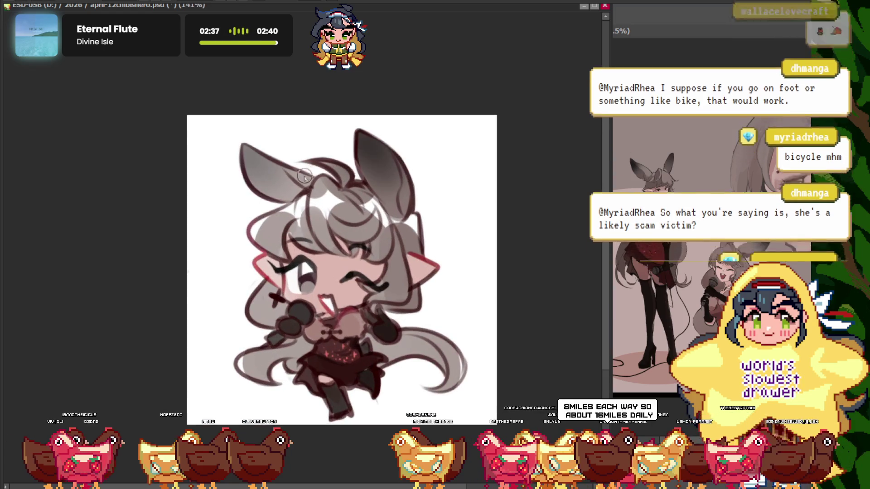
pyautogui.scroll(2, 359, 185)
pyautogui.scroll(-1, 267, 91)
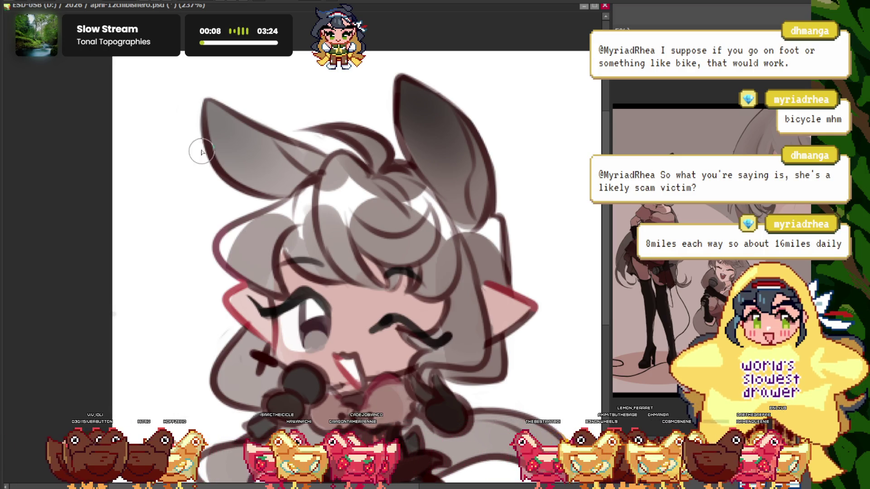
# Brush pinkish-red accent lines along the first part of the outer hair outline
pyautogui.scroll(2, 263, 122)
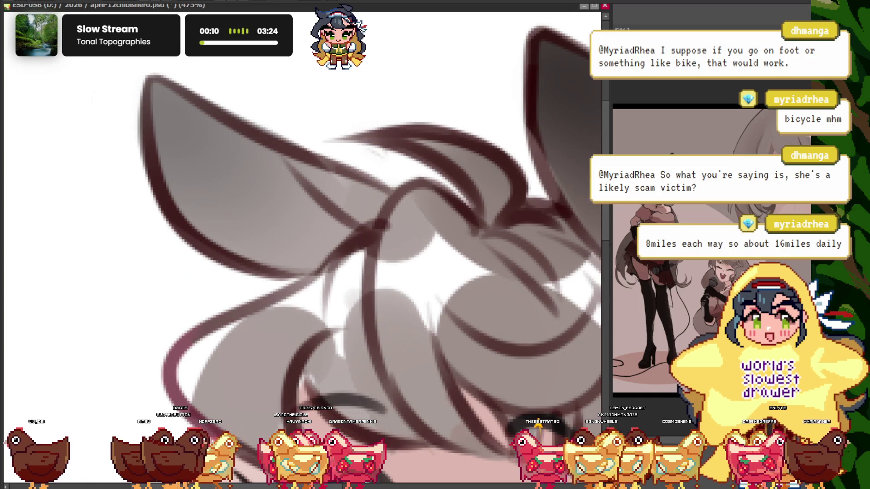
pyautogui.scroll(-2, 240, 195)
pyautogui.scroll(2, 214, 207)
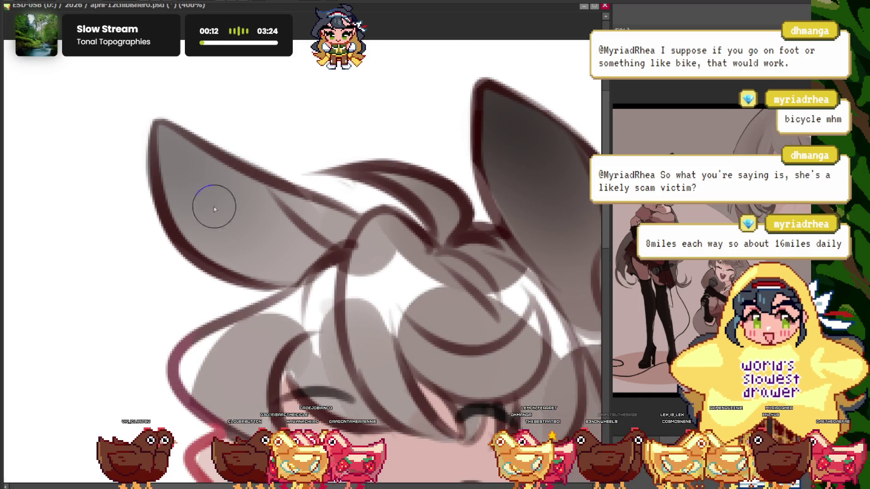
pyautogui.scroll(-1, 124, 159)
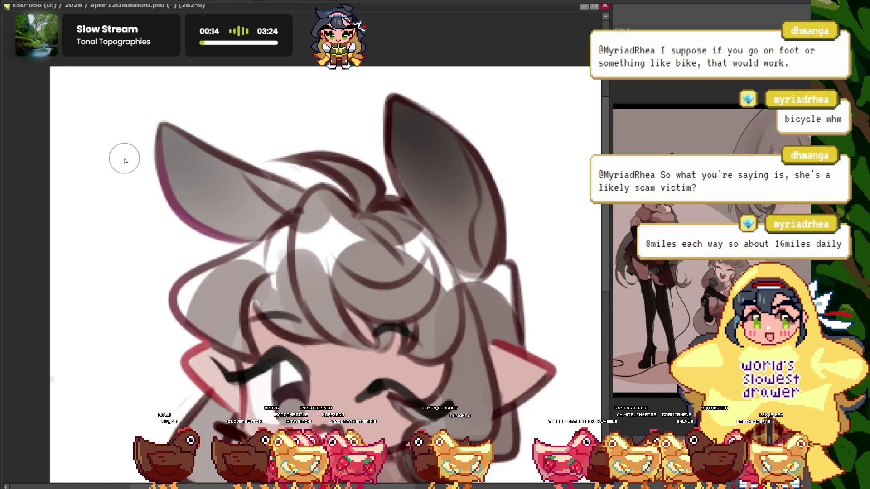
pyautogui.scroll(1, 249, 253)
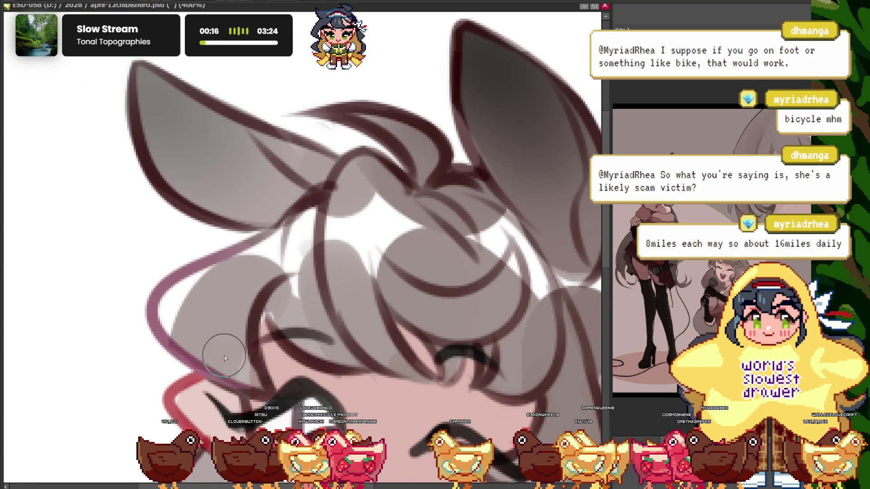
pyautogui.scroll(-5, 301, 206)
pyautogui.scroll(5, 253, 271)
pyautogui.scroll(2, 219, 292)
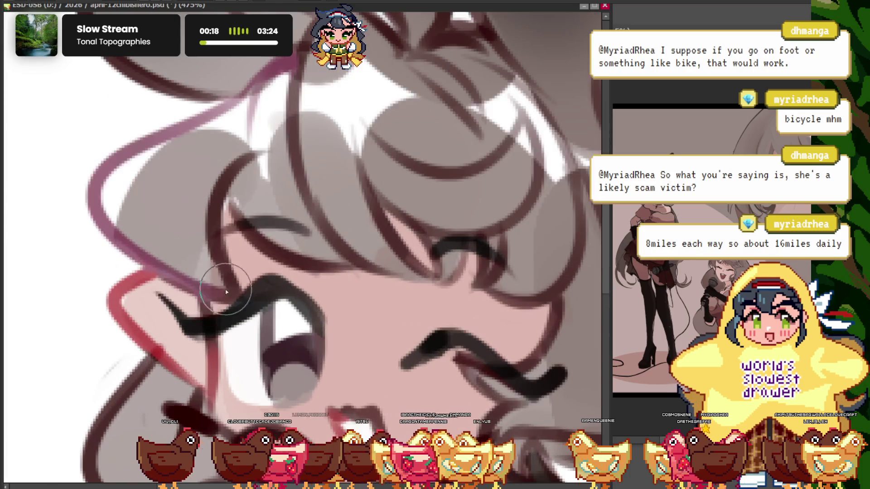
pyautogui.scroll(-2, 278, 266)
pyautogui.scroll(-1, 278, 266)
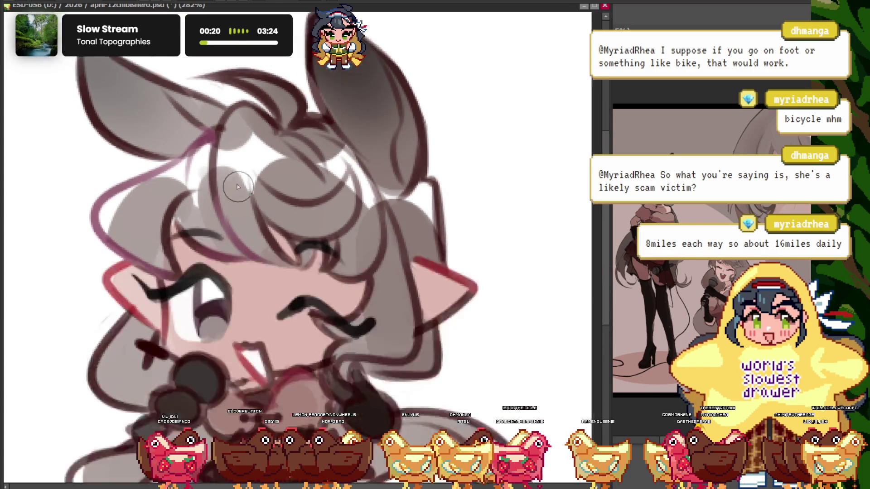
pyautogui.scroll(-4, 320, 232)
pyautogui.scroll(1, 321, 232)
pyautogui.scroll(2, 309, 249)
pyautogui.scroll(3, 285, 277)
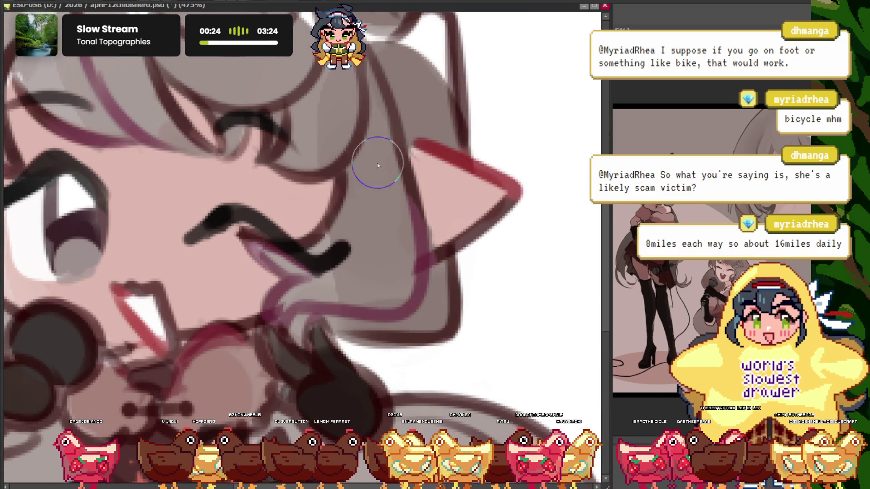
# Finish the pinkish-red lines around the rest of the hair outline and deselect with Ctrl+D
pyautogui.scroll(-3, 369, 240)
pyautogui.scroll(-2, 345, 217)
pyautogui.scroll(3, 278, 149)
pyautogui.scroll(3, 330, 136)
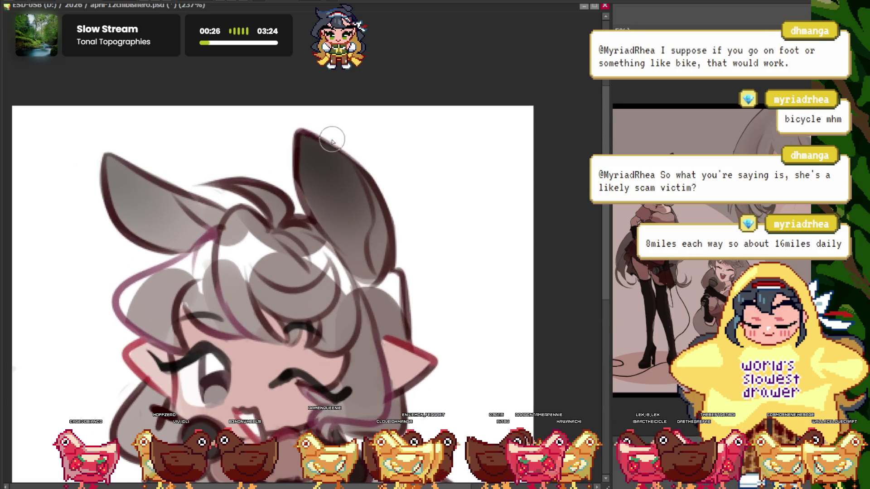
pyautogui.scroll(-5, 207, 120)
pyautogui.scroll(1, 207, 120)
pyautogui.scroll(2, 148, 101)
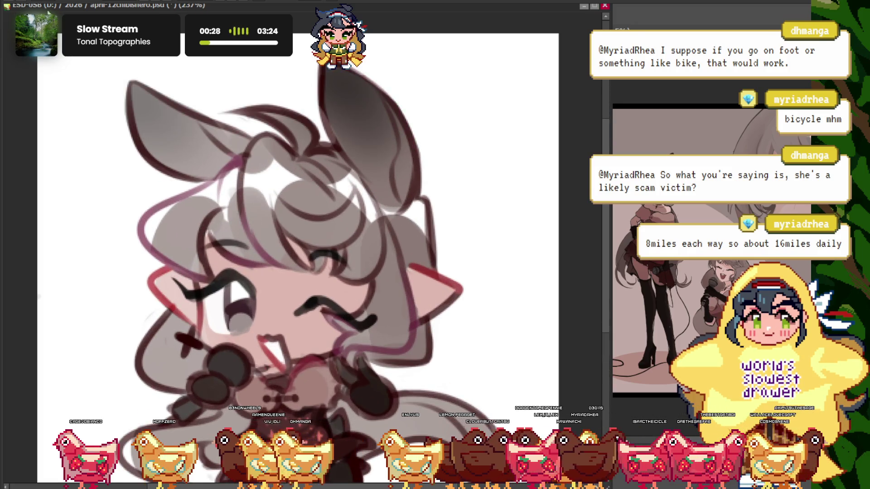
pyautogui.scroll(-2, 353, 301)
pyautogui.scroll(2, 366, 351)
pyautogui.scroll(-2, 351, 285)
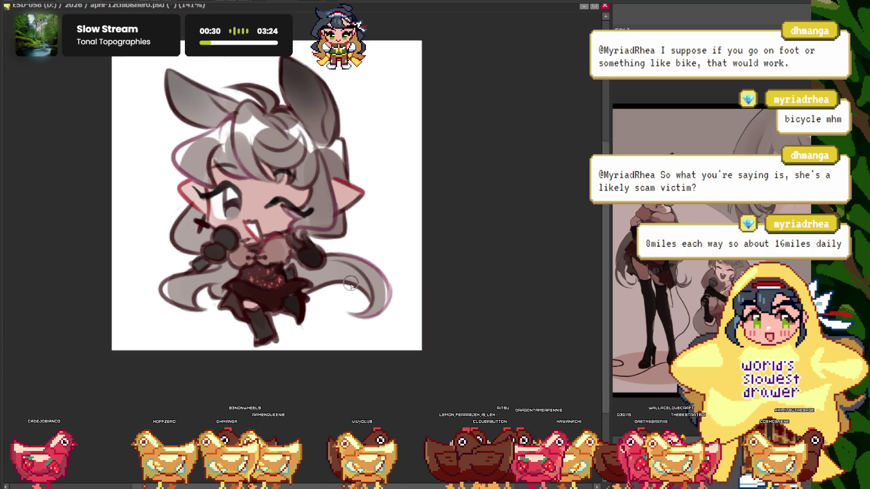
pyautogui.scroll(2, 351, 284)
pyautogui.scroll(-2, 272, 290)
pyautogui.scroll(3, 191, 295)
pyautogui.scroll(-3, 179, 293)
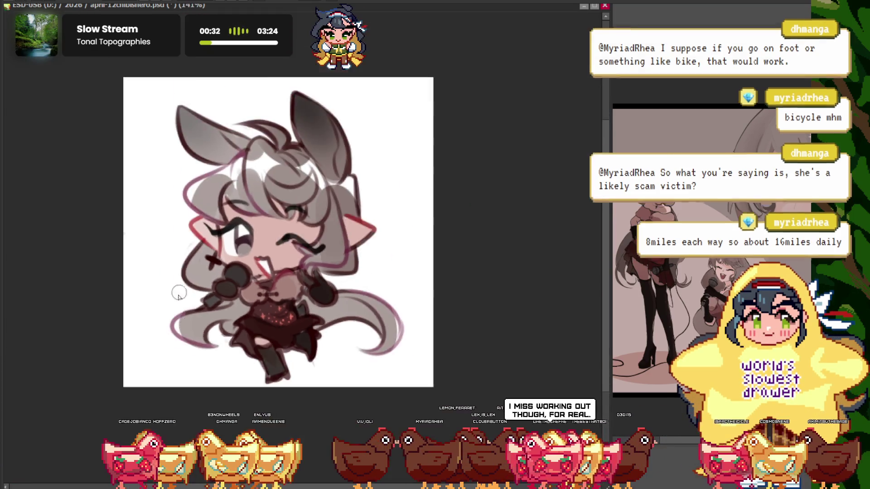
pyautogui.scroll(2, 178, 293)
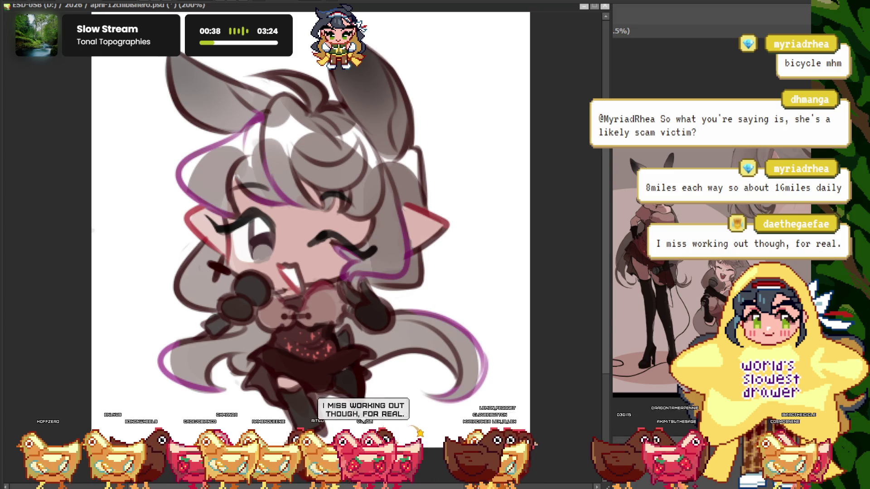
# Deselect the new hair lines and zoom around the drawing to inspect it
pyautogui.hotkey('ctrl', 'd')
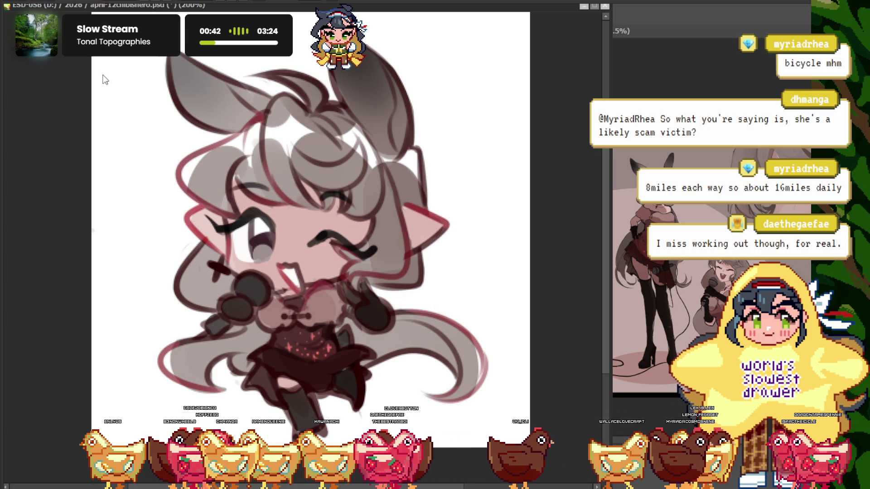
pyautogui.scroll(-3, 218, 241)
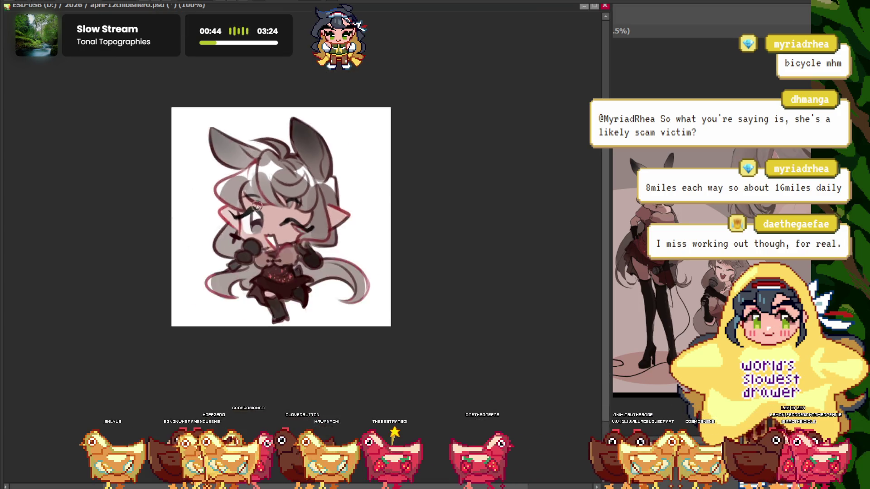
pyautogui.scroll(3, 219, 241)
pyautogui.scroll(-2, 219, 241)
pyautogui.scroll(2, 219, 241)
pyautogui.scroll(3, 219, 241)
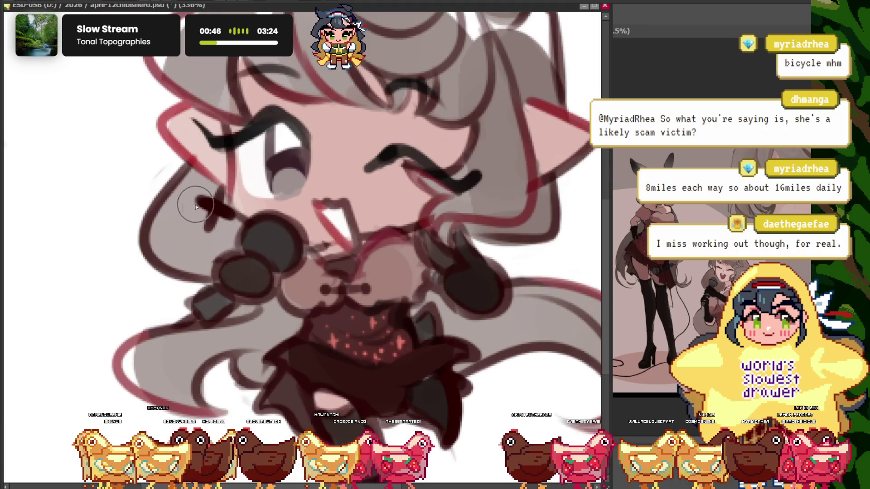
pyautogui.scroll(2, 219, 241)
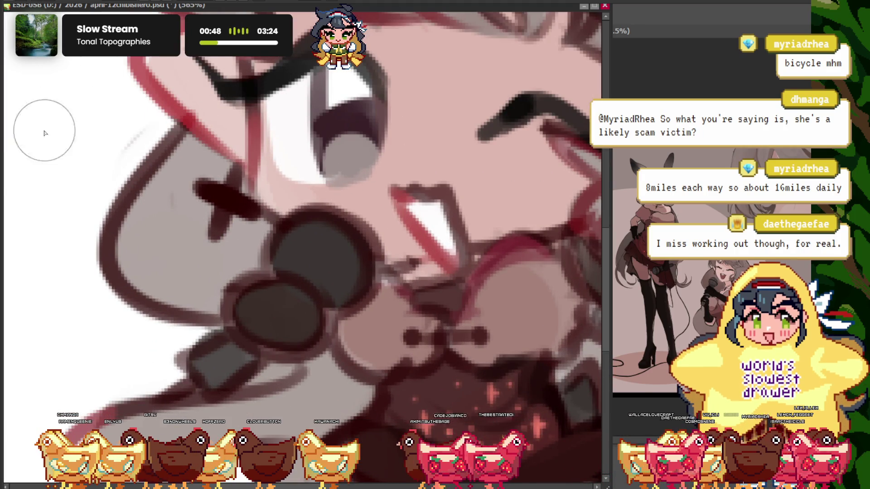
pyautogui.scroll(-2, 215, 193)
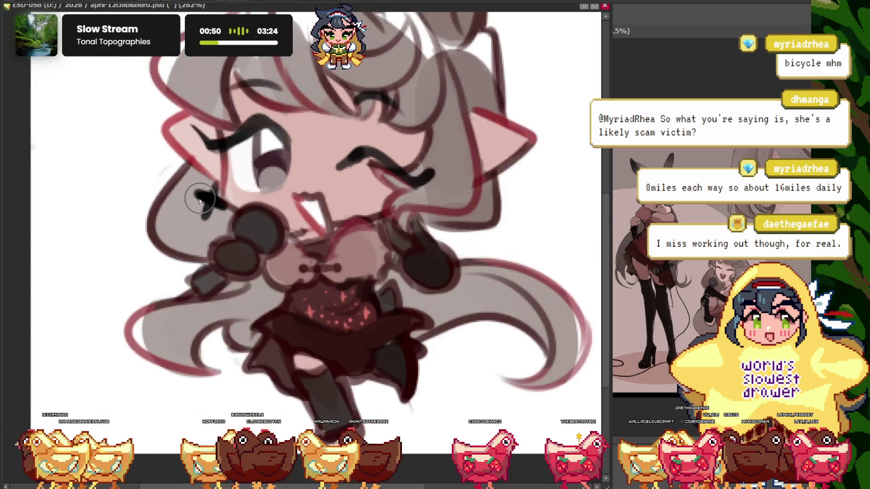
pyautogui.scroll(-1, 214, 193)
pyautogui.scroll(1, 343, 204)
pyautogui.scroll(2, 343, 204)
pyautogui.scroll(-3, 343, 204)
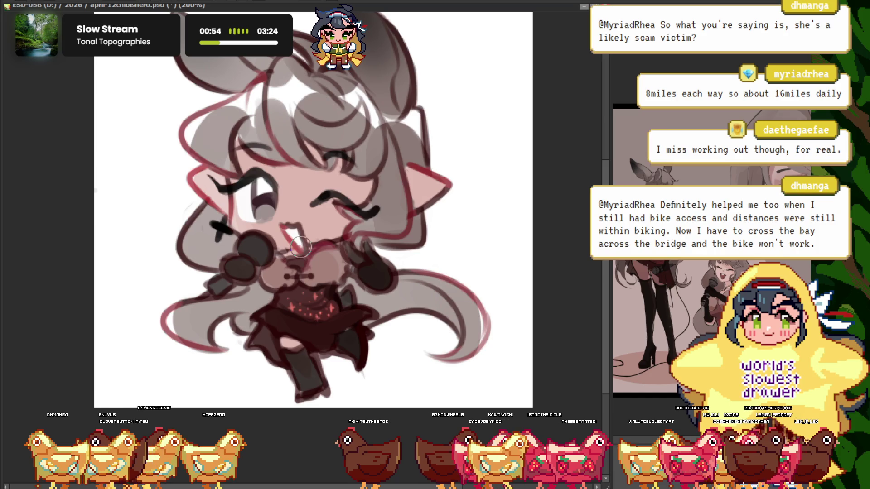
pyautogui.scroll(3, 301, 295)
pyautogui.scroll(1, 317, 317)
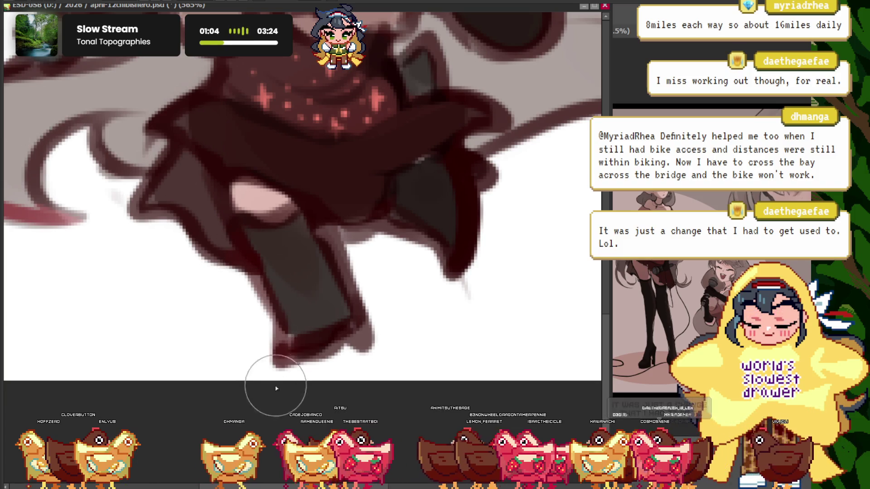
pyautogui.scroll(-4, 414, 232)
pyautogui.scroll(2, 413, 233)
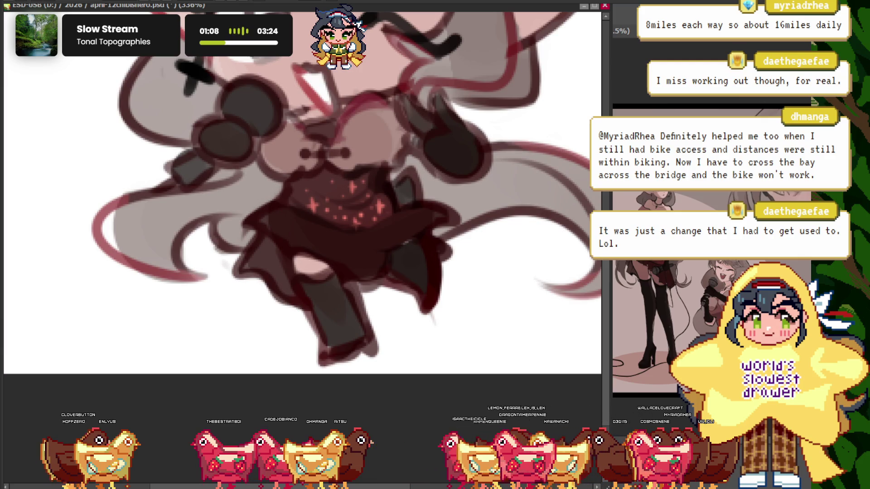
pyautogui.scroll(1, 368, 246)
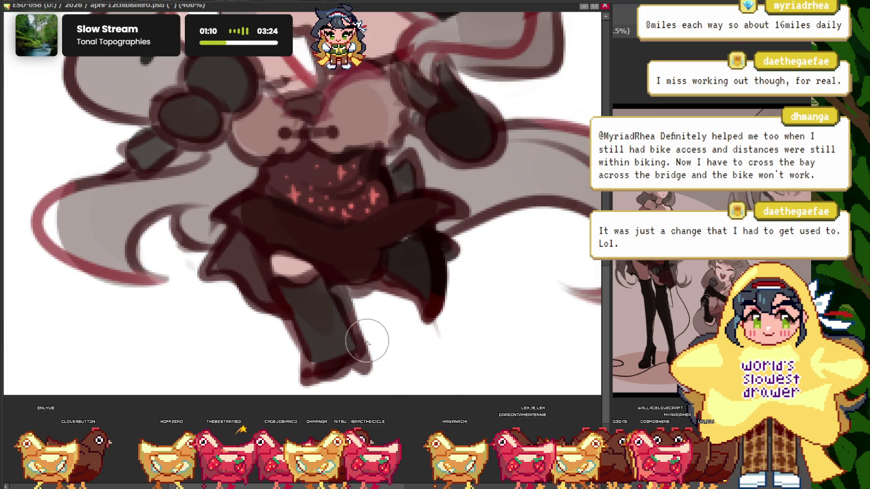
pyautogui.scroll(-5, 329, 322)
pyautogui.scroll(4, 360, 224)
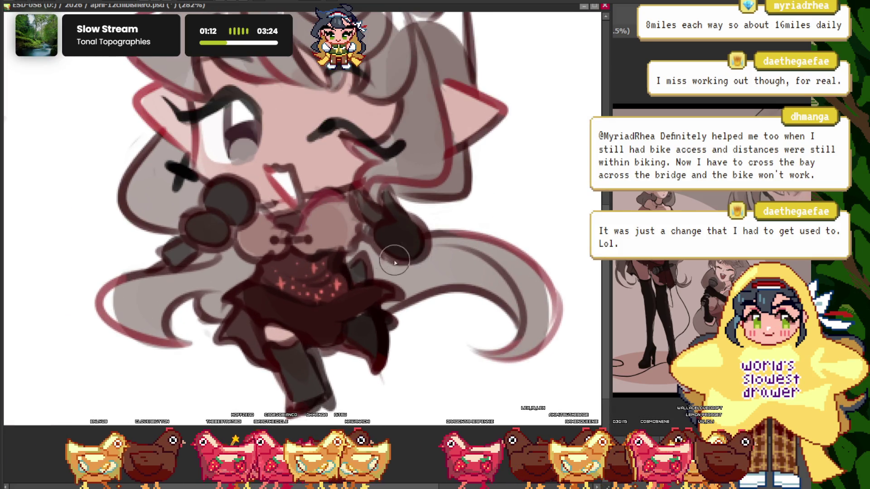
pyautogui.scroll(-4, 231, 236)
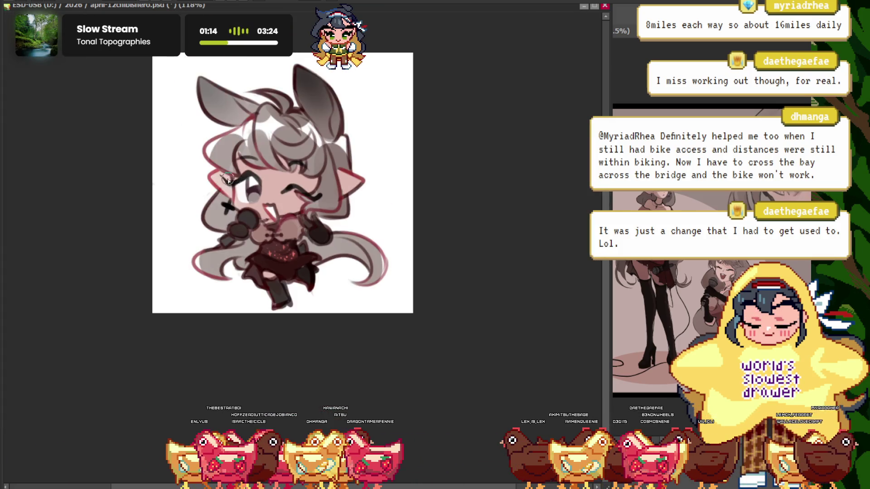
# Mirror the canvas view horizontally to look for mistakes in the chibi
pyautogui.press('h')
pyautogui.scroll(2, 249, 181)
pyautogui.scroll(-1, 269, 116)
pyautogui.scroll(1, 269, 116)
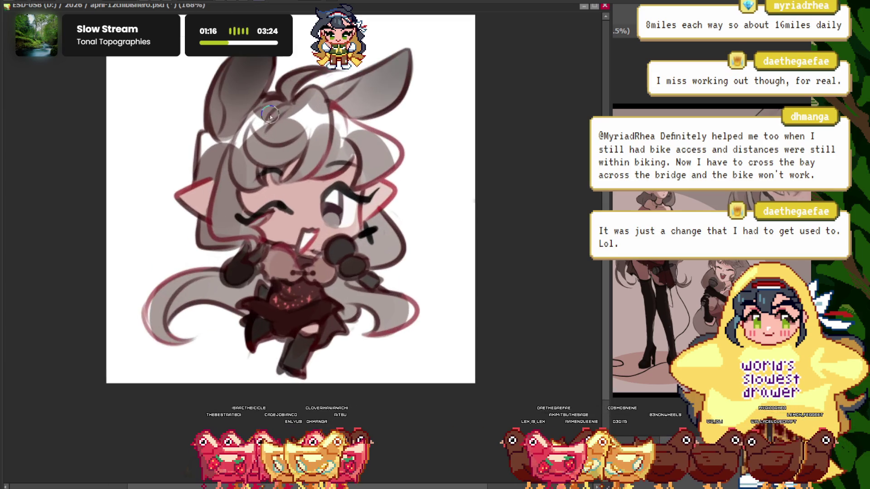
# Unmirror the view and zoom in on the winking girl's face
pyautogui.press('h')
pyautogui.scroll(2, 213, 252)
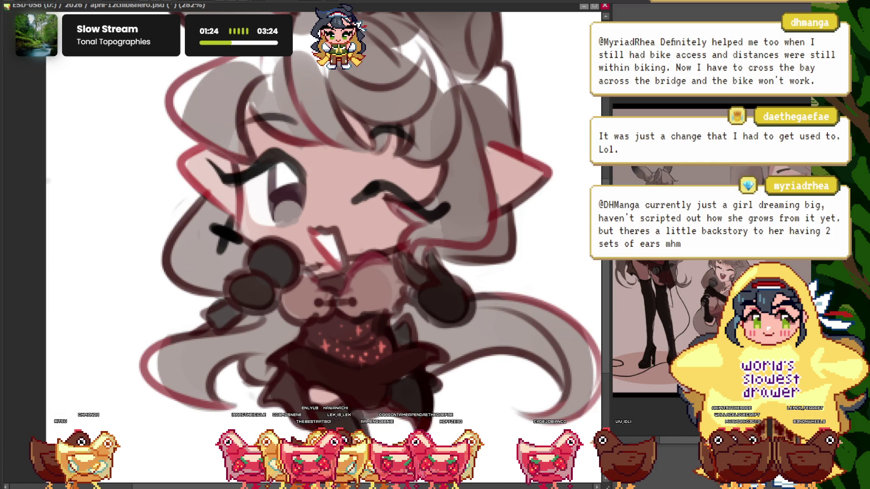
pyautogui.scroll(-1, 360, 214)
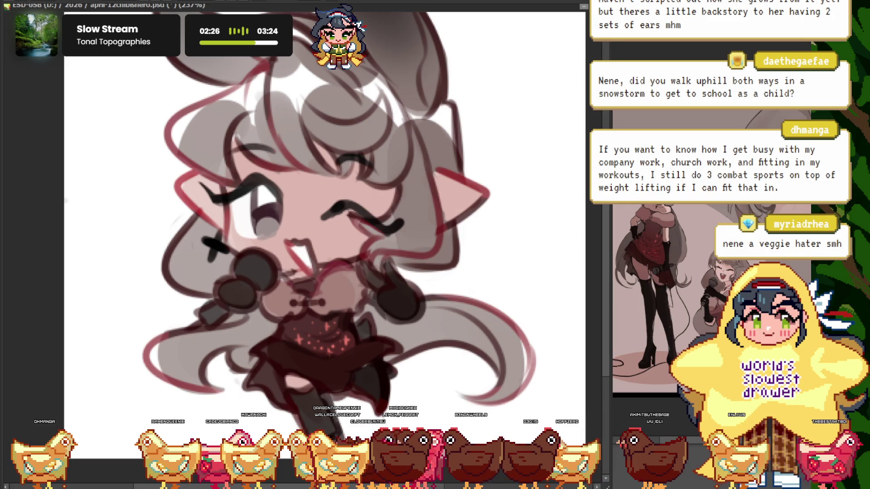
# Recheck the drawing's proportions by mirroring the view, then restore the unmirrored view
pyautogui.scroll(3, 262, 246)
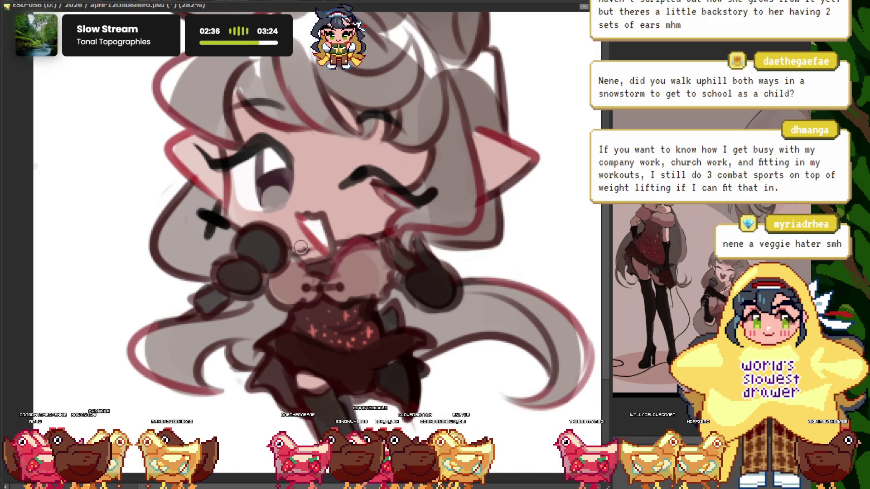
pyautogui.scroll(3, 269, 219)
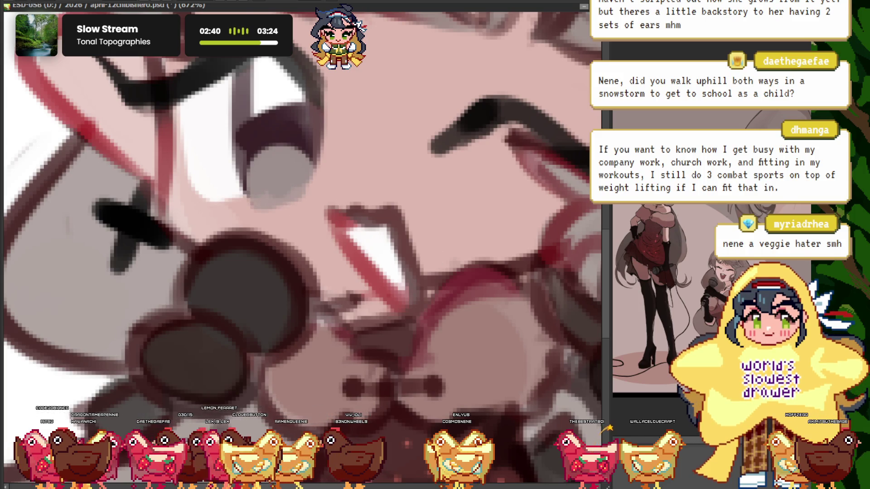
pyautogui.scroll(1, 320, 205)
pyautogui.scroll(-5, 229, 154)
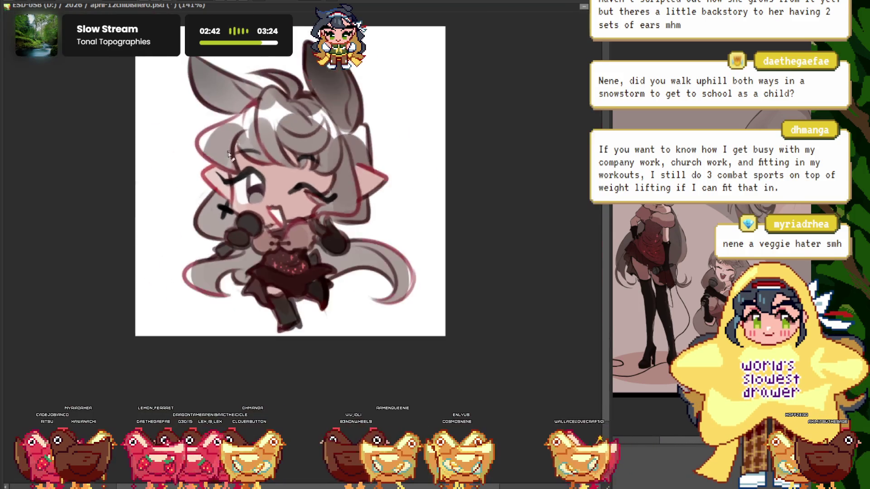
pyautogui.scroll(2, 231, 154)
pyautogui.scroll(-3, 244, 136)
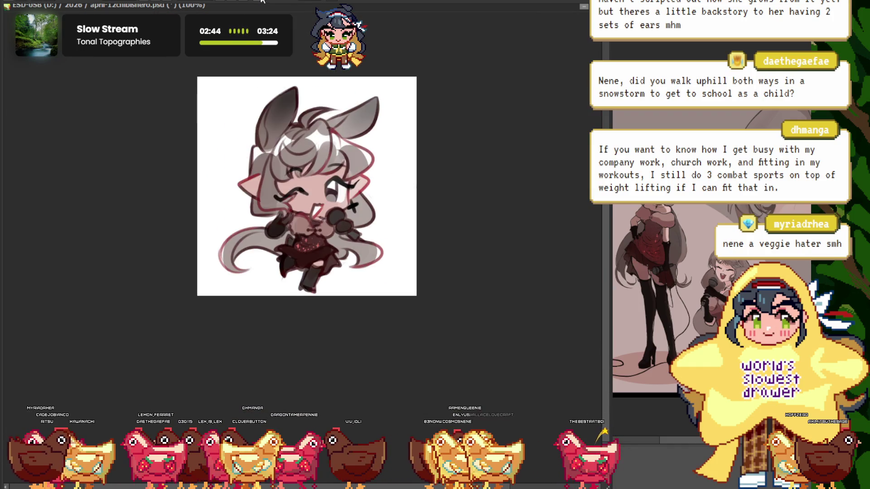
pyautogui.scroll(3, 267, 111)
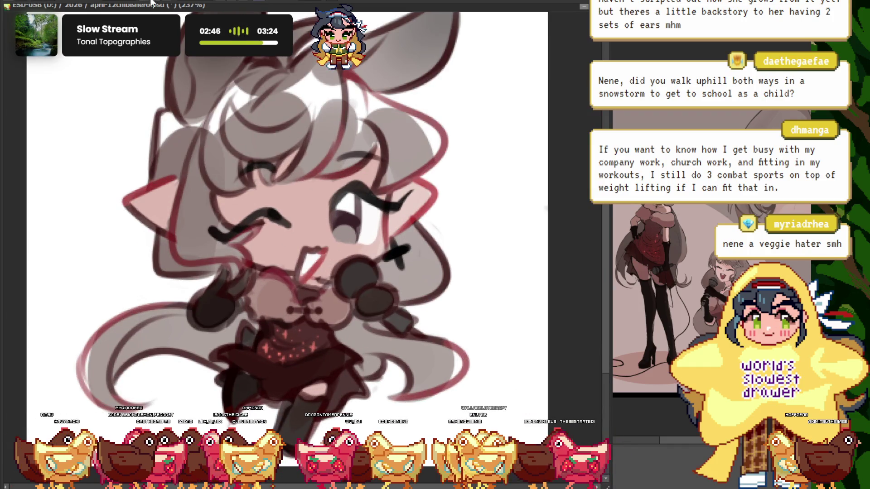
pyautogui.press('h')
pyautogui.scroll(-3, 318, 249)
pyautogui.scroll(2, 318, 249)
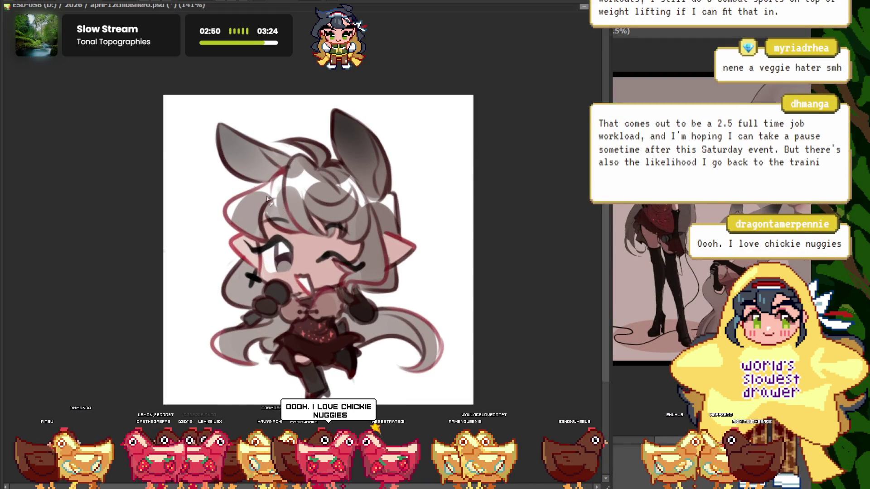
pyautogui.scroll(-1, 266, 198)
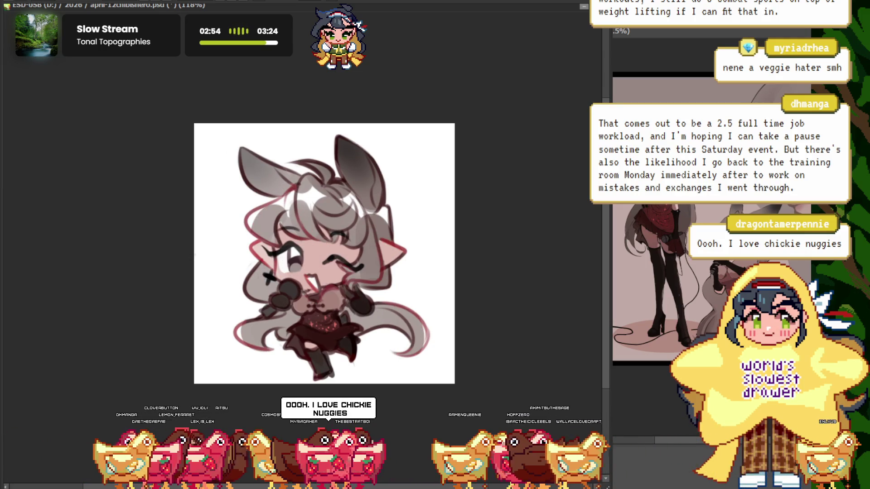
pyautogui.scroll(1, 323, 194)
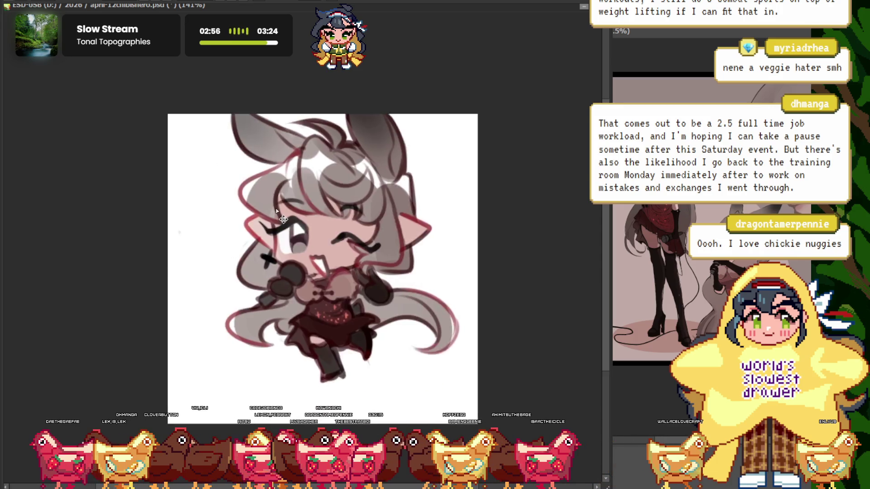
pyautogui.press('h')
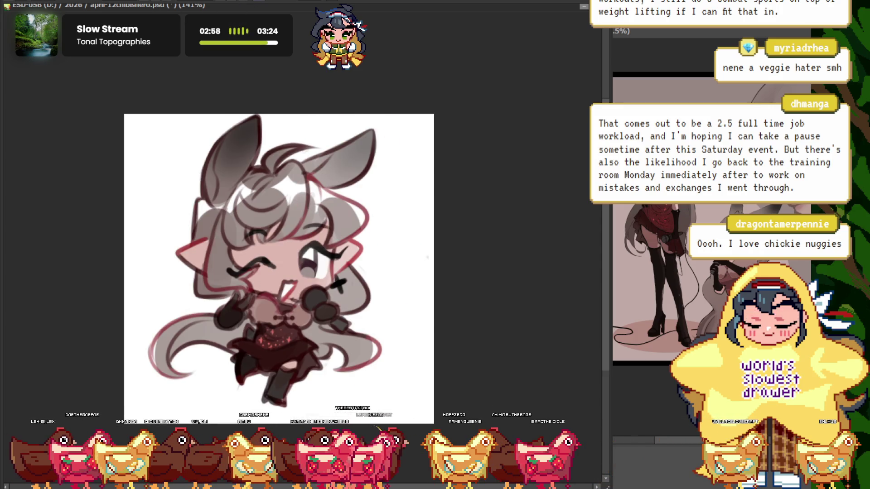
pyautogui.press('h')
pyautogui.scroll(1, 557, 161)
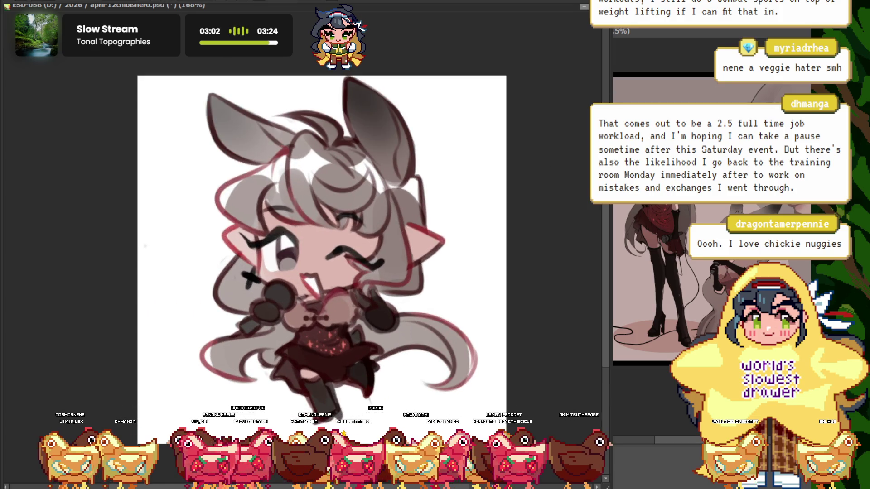
# Select all and deselect, move the NewCanvas8 window aside, and switch to april-1chibishero.psd
pyautogui.hotkey('ctrl', 'z')
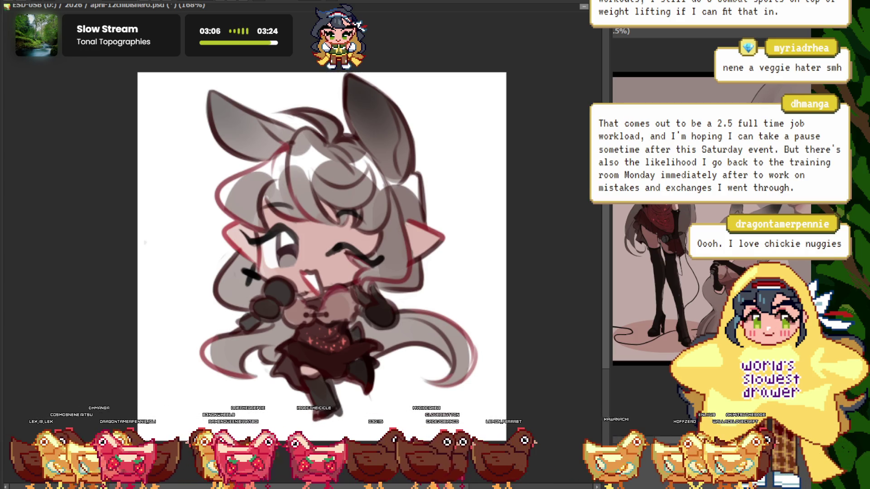
pyautogui.hotkey('ctrl', 'd')
pyautogui.click(688, 37)
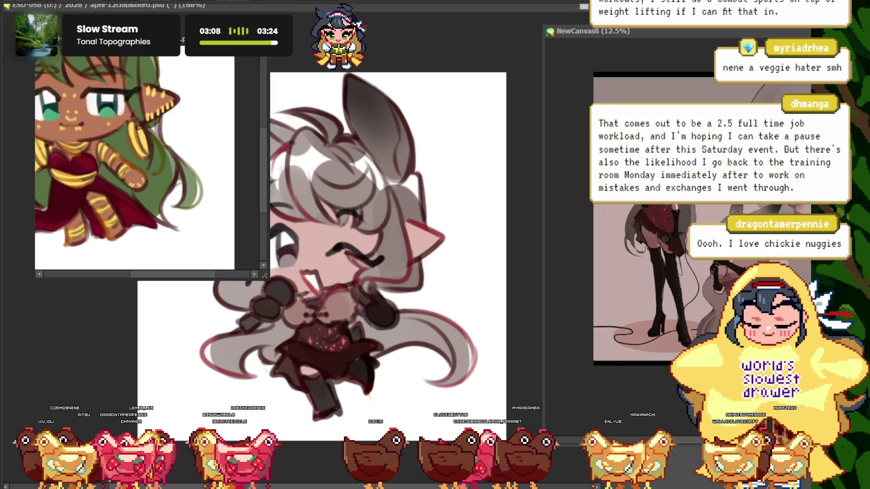
pyautogui.moveTo(688, 37); pyautogui.dragTo(494, 37)
pyautogui.click(224, 379)
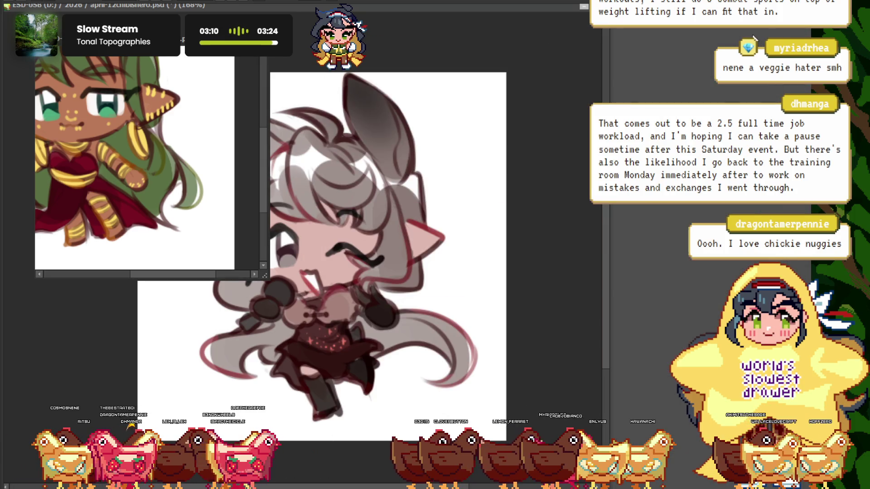
pyautogui.hotkey('ctrl', 'Tab')
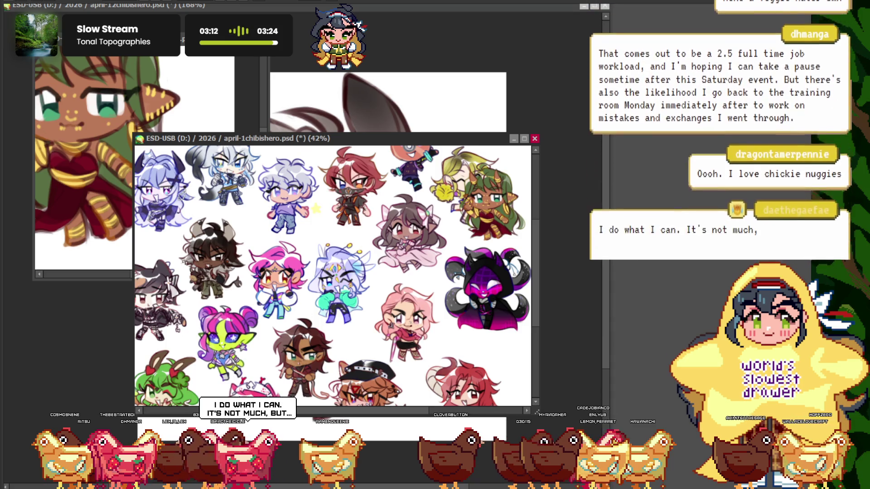
# Cycle to the collage sheet and drag the grey-haired chibi into the sheet's middle
pyautogui.hotkey('ctrl', 'Tab')
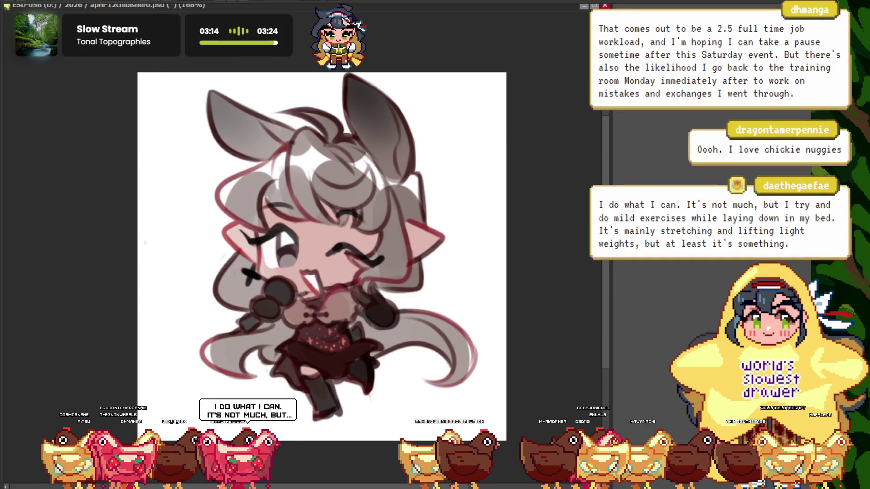
pyautogui.hotkey('ctrl', 'Tab')
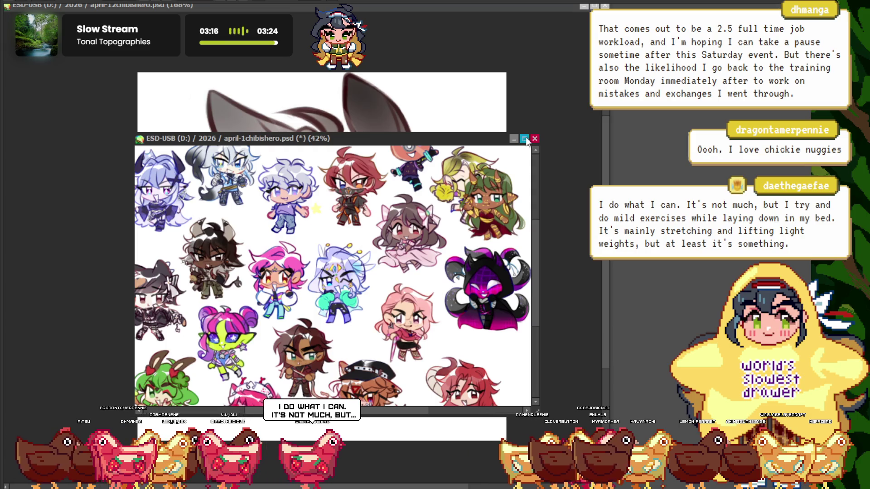
pyautogui.hotkey('ctrl', 'Tab')
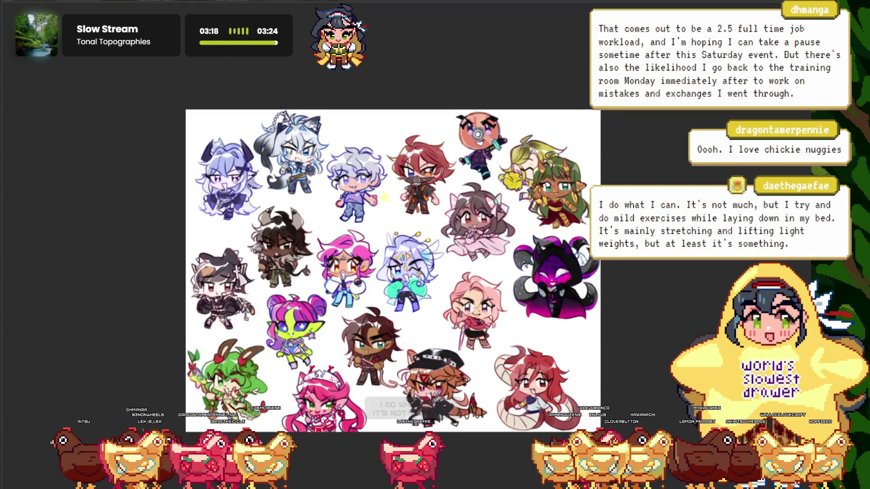
pyautogui.hotkey('ctrl', 'Tab')
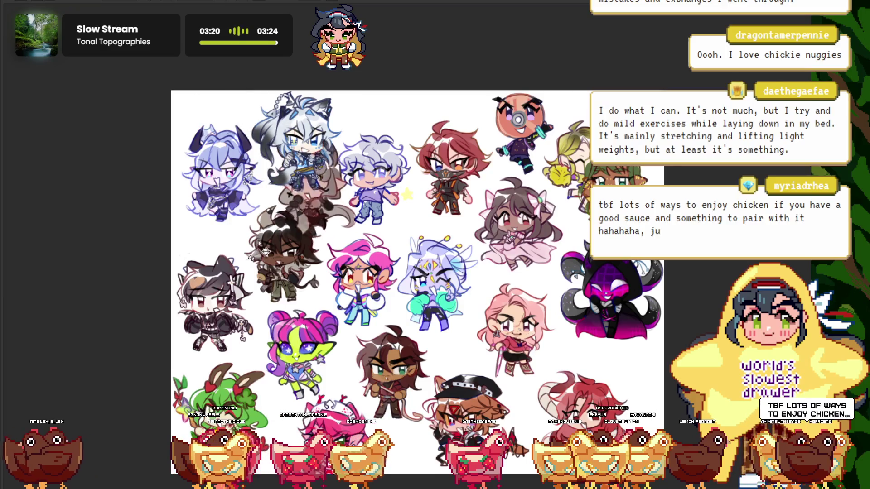
pyautogui.moveTo(340, 165)
pyautogui.mouseDown()
pyautogui.moveTo(402, 335)
pyautogui.moveTo(540, 354)
pyautogui.mouseUp()
pyautogui.hotkey('ctrl', 'Tab')
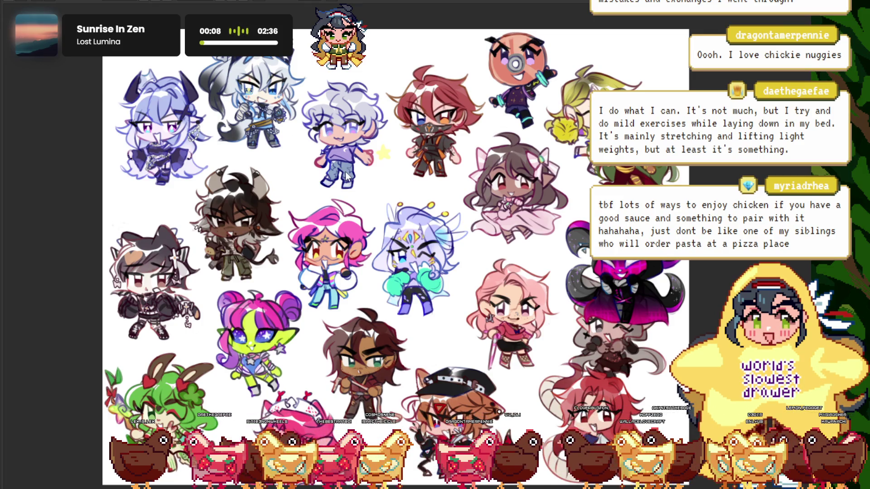
# Put the pasted bunny girl layer into transform mode and zoom to check its placement
pyautogui.hotkey('ctrl', 't')
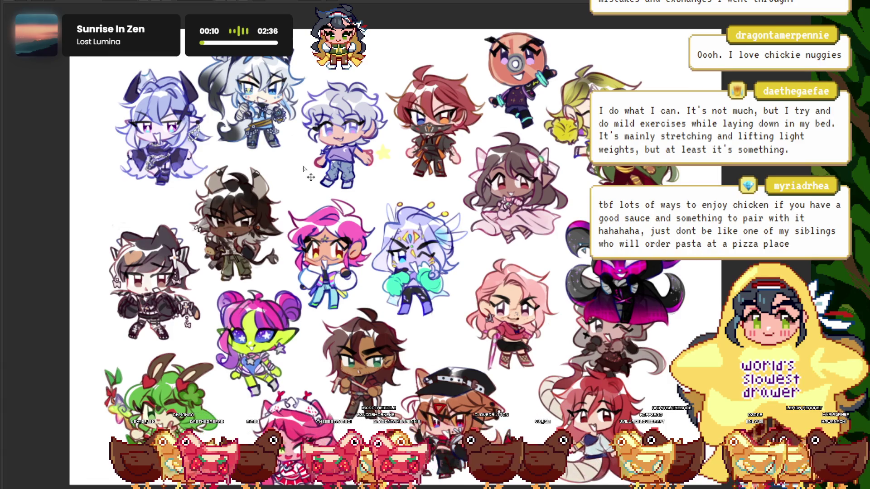
pyautogui.scroll(-3, 311, 177)
pyautogui.scroll(1, 310, 177)
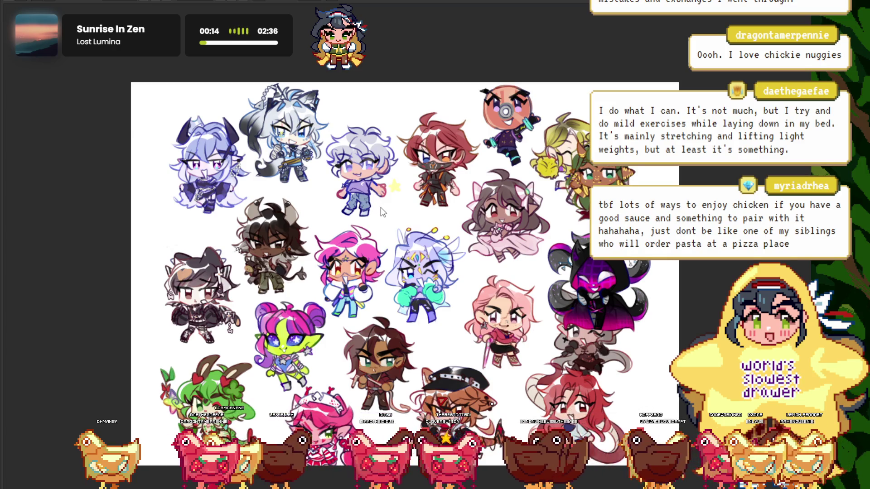
pyautogui.scroll(-3, 382, 213)
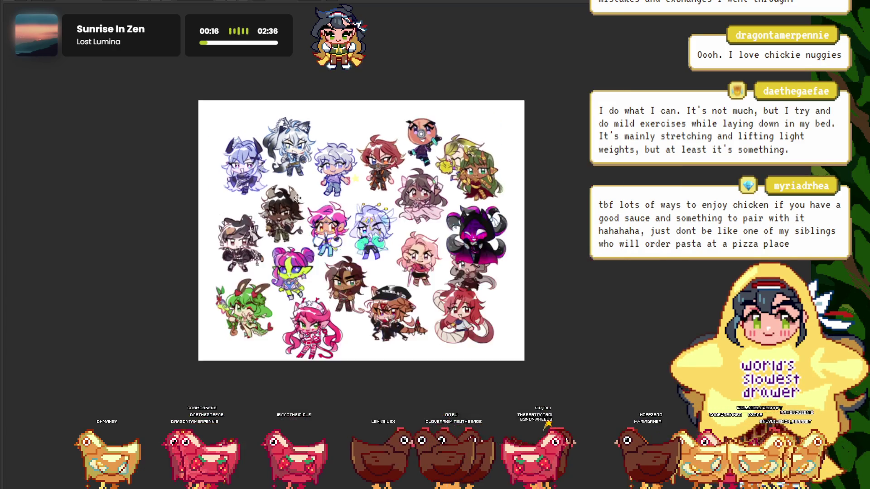
pyautogui.scroll(2, 317, 182)
pyautogui.scroll(-2, 293, 168)
pyautogui.scroll(1, 293, 167)
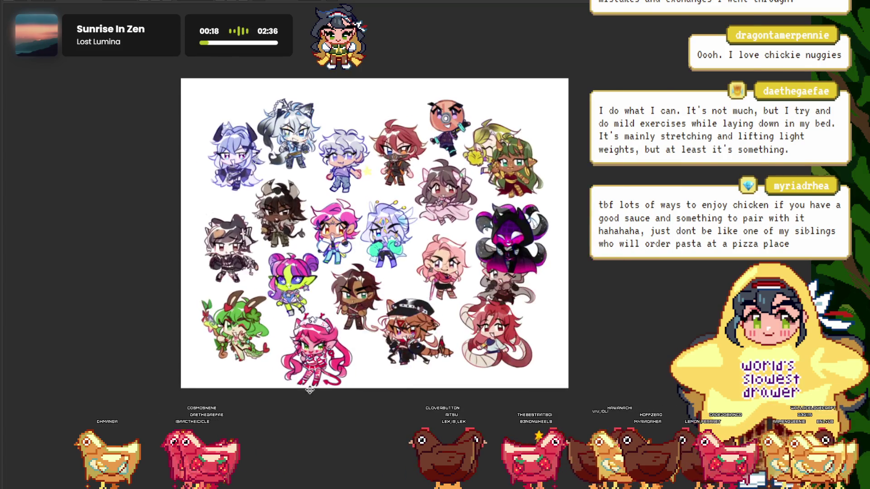
pyautogui.scroll(2, 272, 186)
pyautogui.scroll(-2, 233, 215)
pyautogui.scroll(2, 232, 215)
pyautogui.scroll(-1, 238, 226)
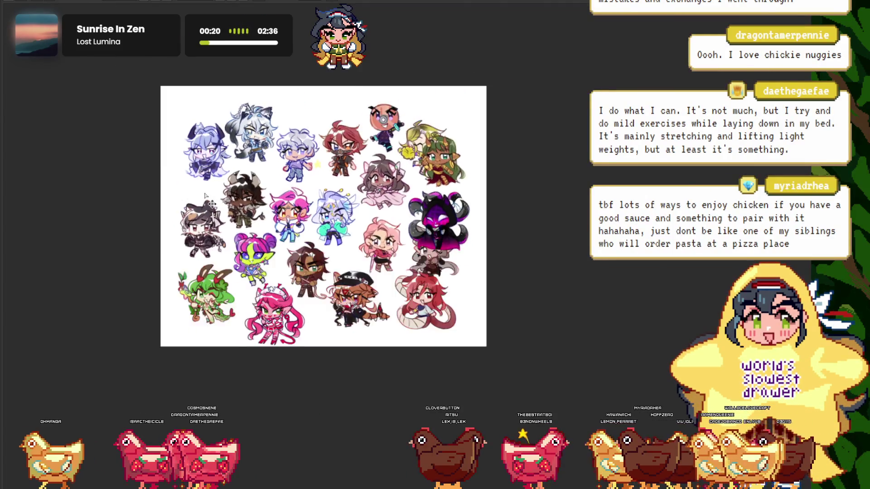
pyautogui.scroll(1, 244, 240)
pyautogui.scroll(1, 253, 258)
pyautogui.scroll(-1, 253, 259)
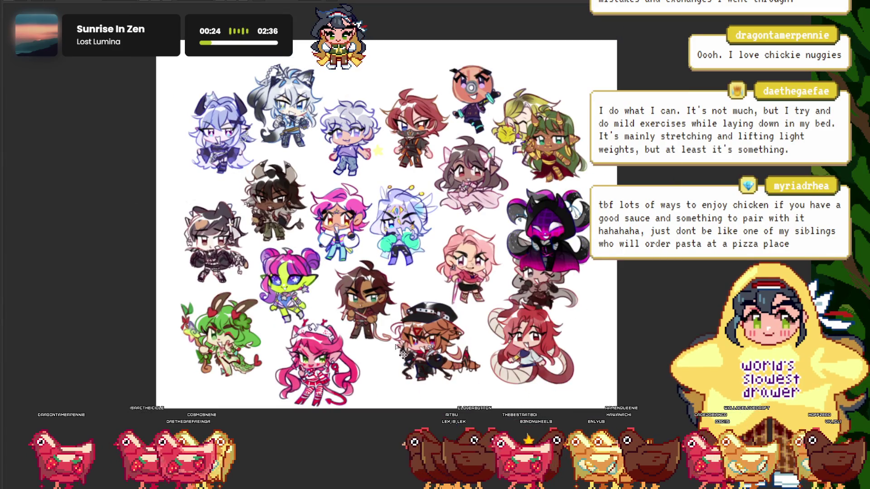
# Move the bunny-eared girl to the upper left area of the sheet
pyautogui.moveTo(403, 354); pyautogui.dragTo(239, 138)
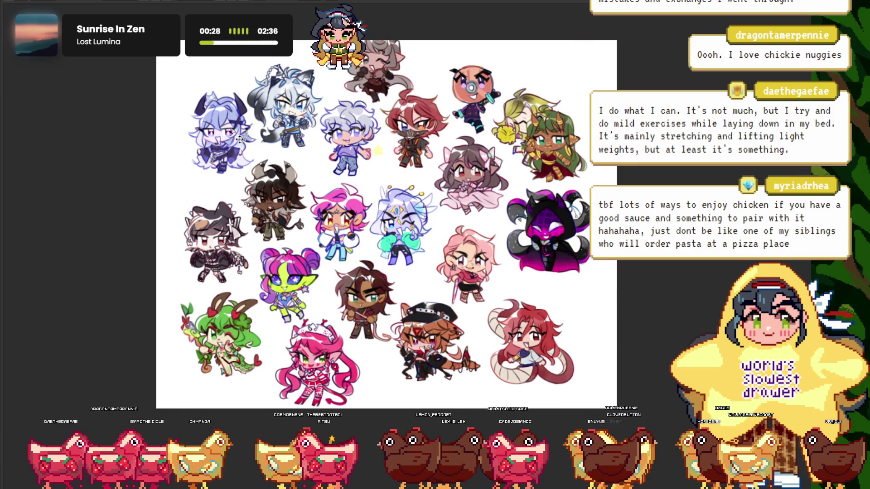
pyautogui.scroll(-2, 232, 144)
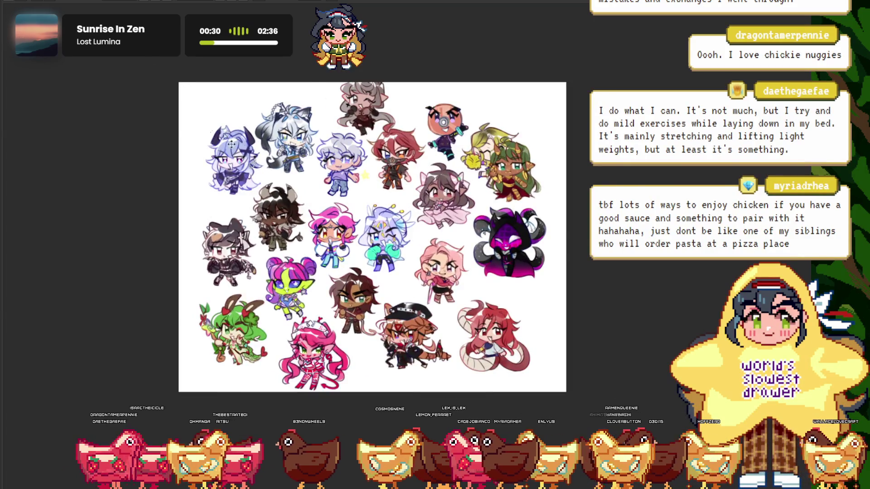
pyautogui.scroll(2, 231, 144)
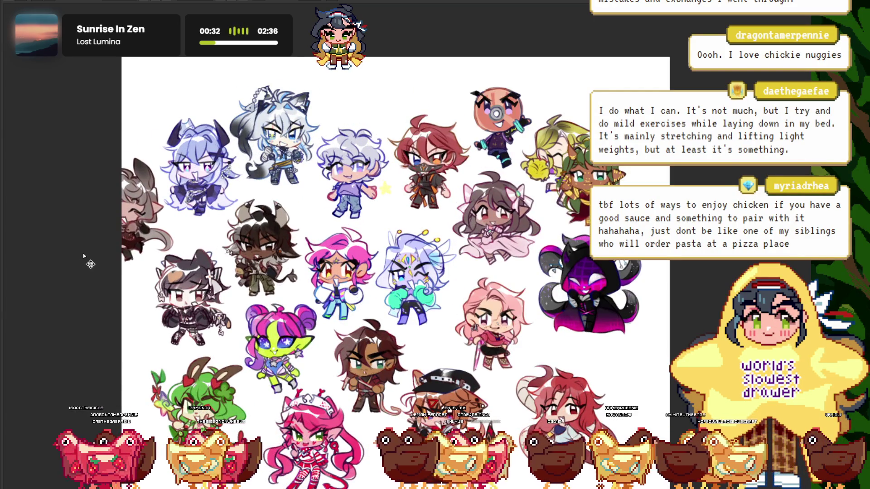
pyautogui.scroll(-2, 378, 179)
pyautogui.scroll(2, 379, 179)
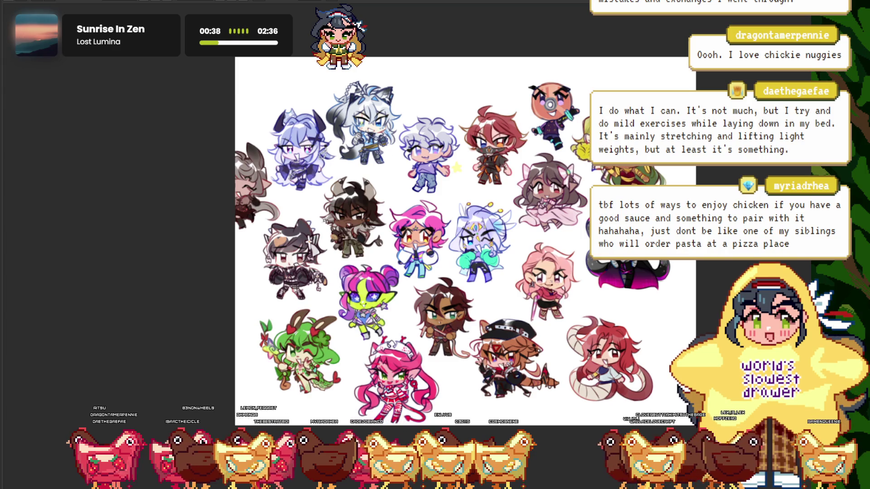
pyautogui.scroll(3, 586, 140)
pyautogui.scroll(-4, 584, 136)
pyautogui.scroll(3, 570, 99)
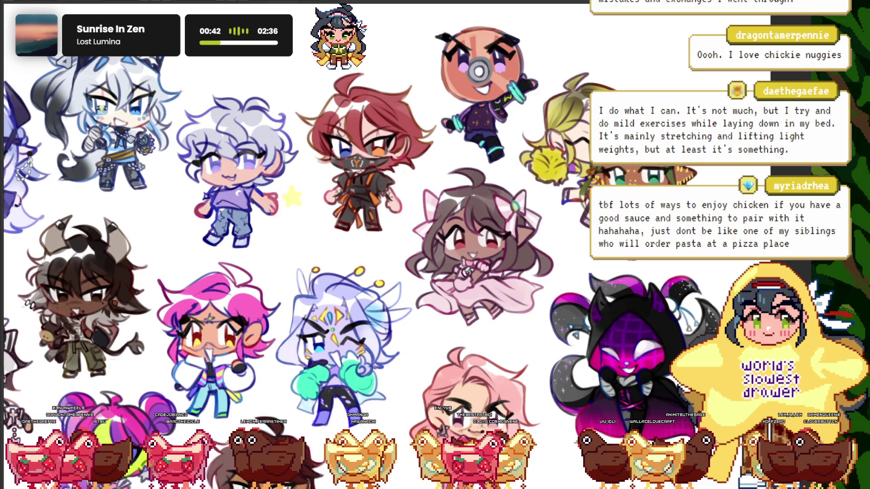
pyautogui.scroll(-3, 698, 165)
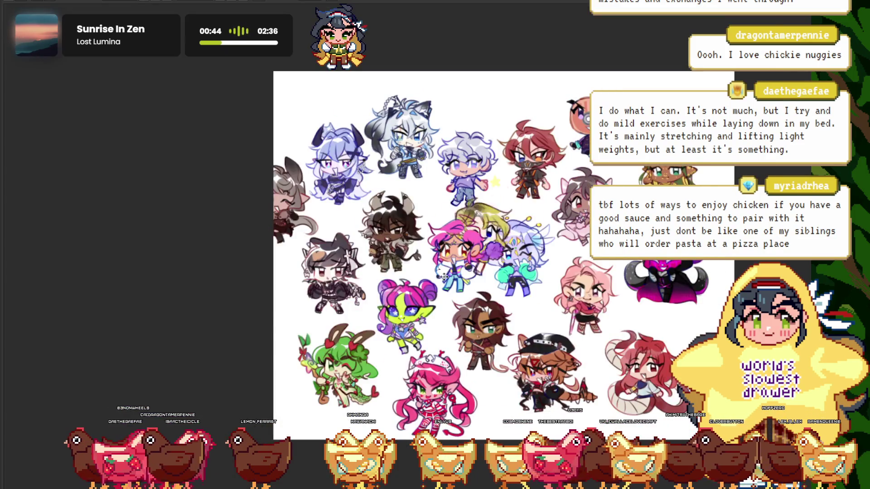
# Drag the blonde cheerleader chibi to the sheet's left edge
pyautogui.moveTo(437, 270); pyautogui.dragTo(238, 354)
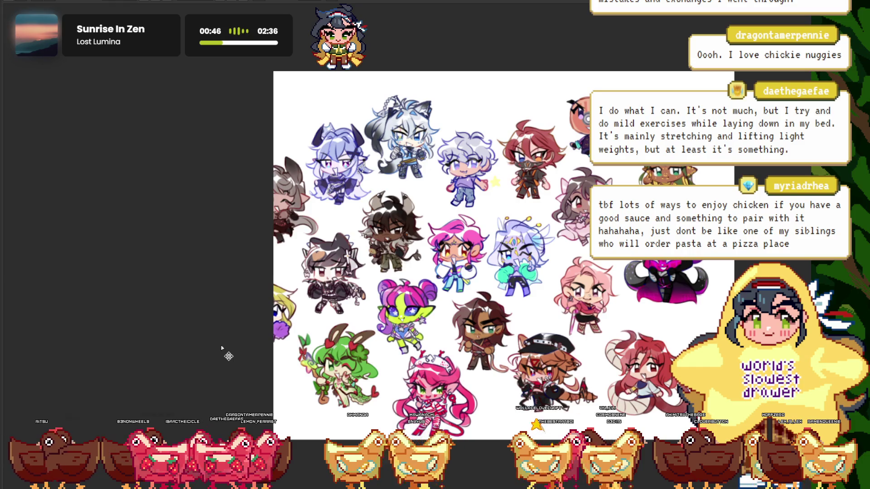
pyautogui.scroll(-3, 295, 277)
pyautogui.scroll(3, 483, 218)
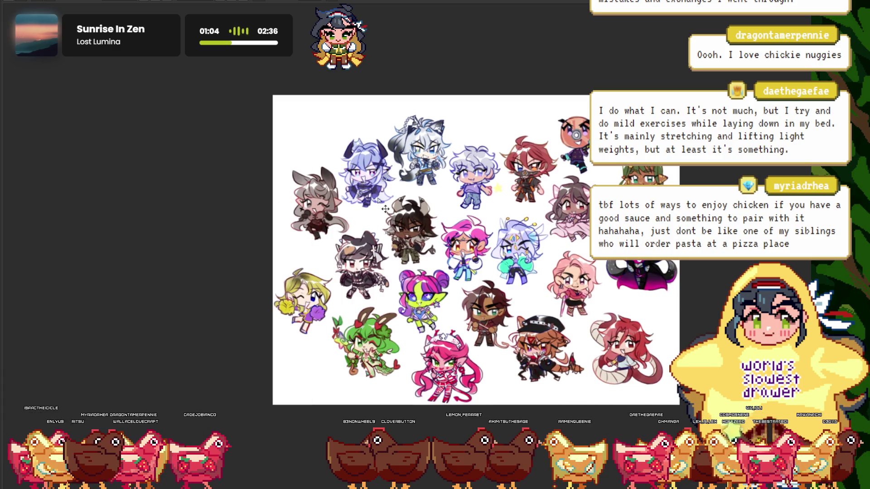
# Zoom over the collage's left side to check the bunny girl and blonde chibi placement
pyautogui.scroll(-2, 269, 199)
pyautogui.scroll(3, 254, 181)
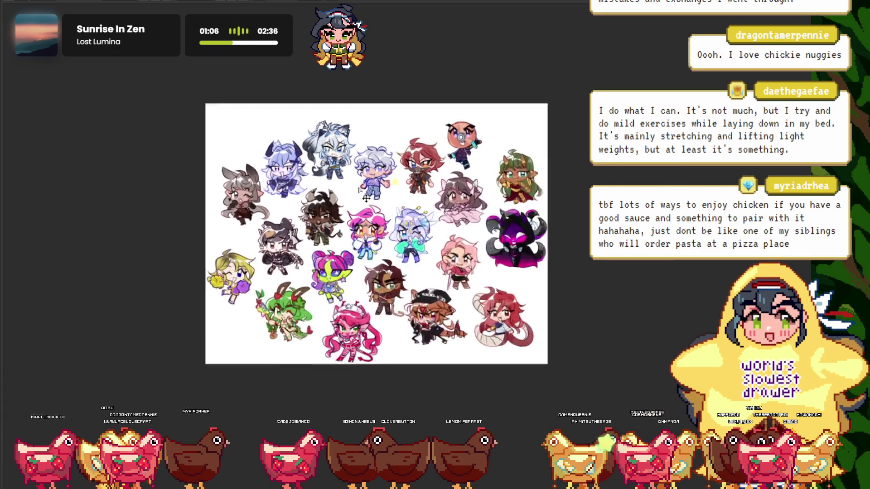
pyautogui.scroll(1, 240, 158)
pyautogui.scroll(2, 222, 134)
pyautogui.scroll(1, 175, 113)
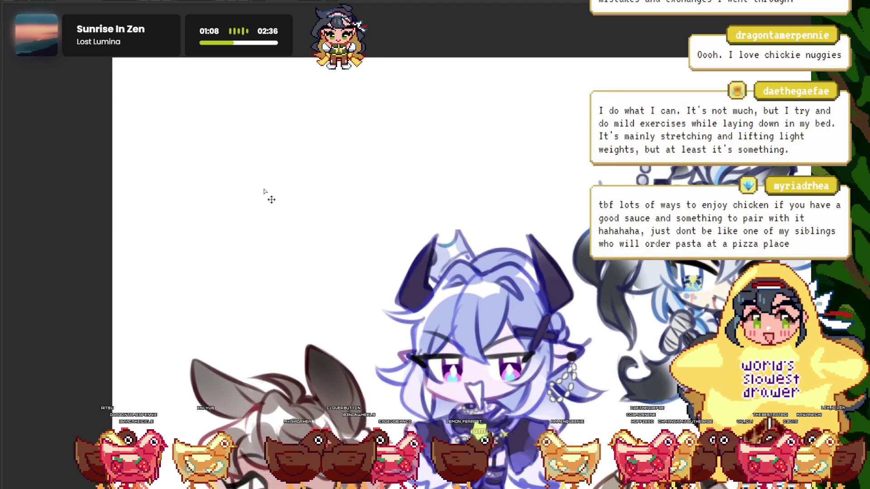
pyautogui.scroll(-4, 252, 120)
pyautogui.scroll(2, 294, 161)
pyautogui.scroll(2, 272, 154)
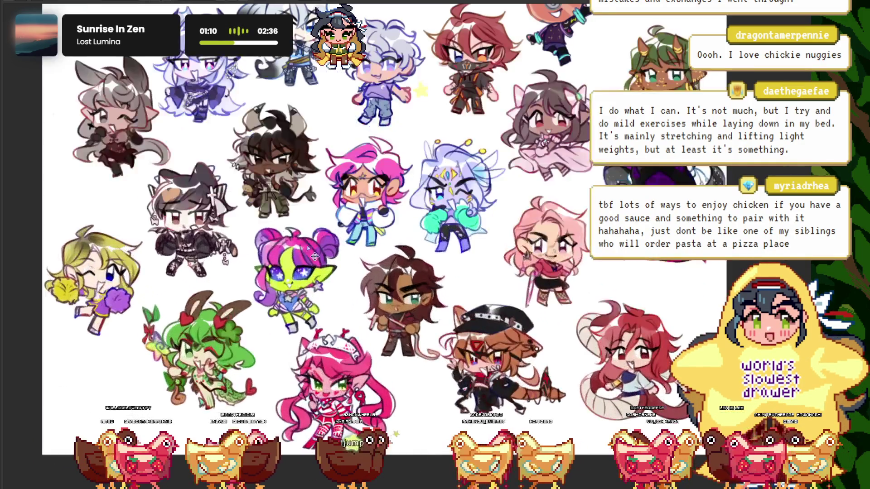
pyautogui.scroll(-3, 204, 136)
pyautogui.scroll(2, 75, 91)
pyautogui.scroll(-2, 275, 311)
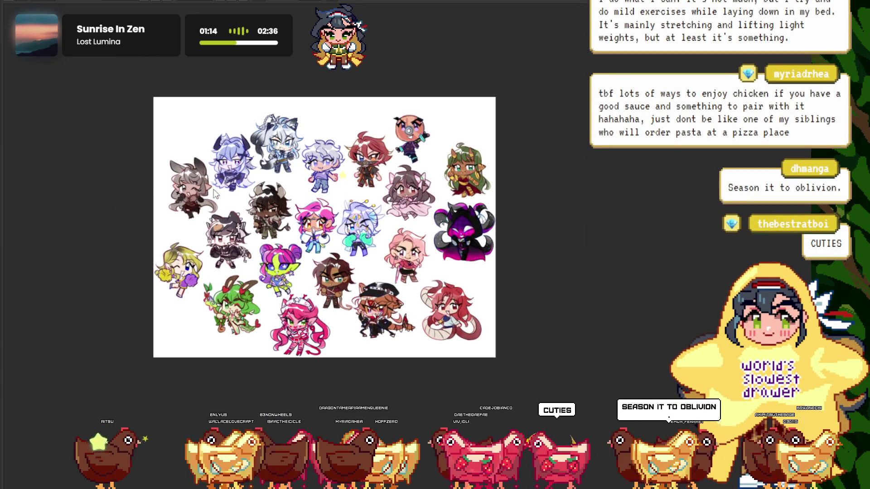
pyautogui.scroll(2, 322, 191)
pyautogui.scroll(-1, 322, 191)
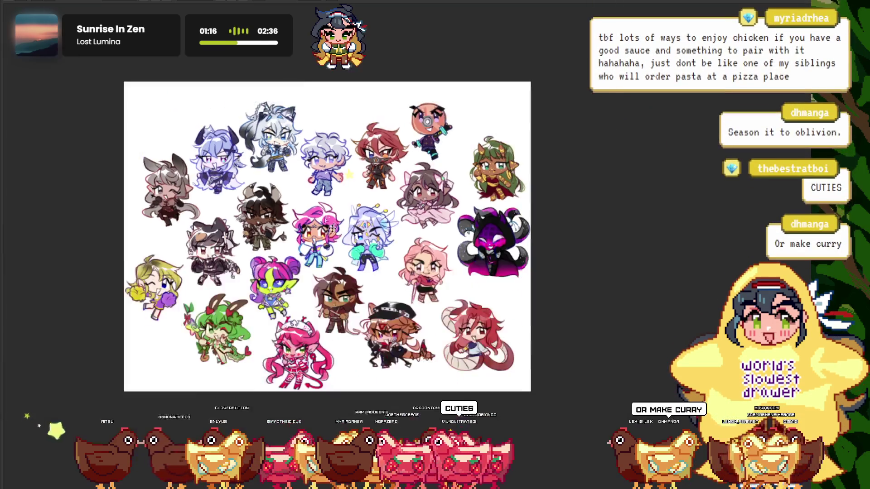
pyautogui.scroll(2, 321, 190)
pyautogui.scroll(-1, 317, 186)
pyautogui.scroll(1, 313, 181)
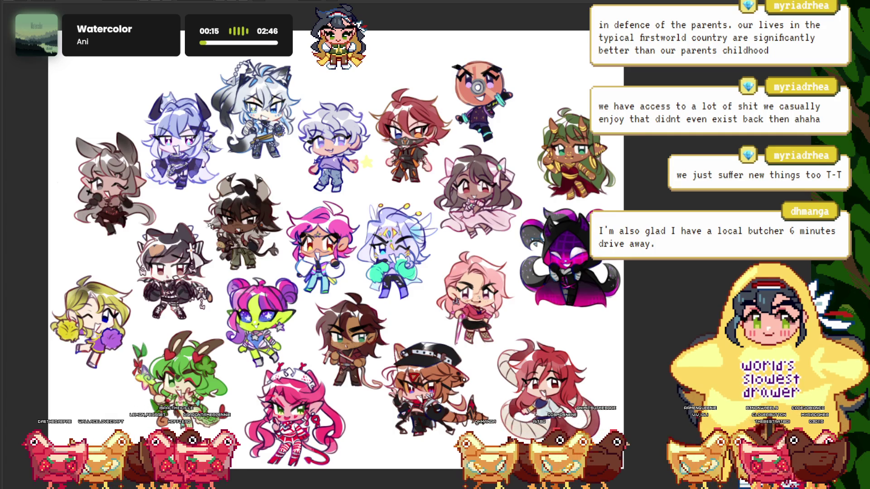
pyautogui.scroll(-2, 335, 245)
pyautogui.scroll(2, 335, 245)
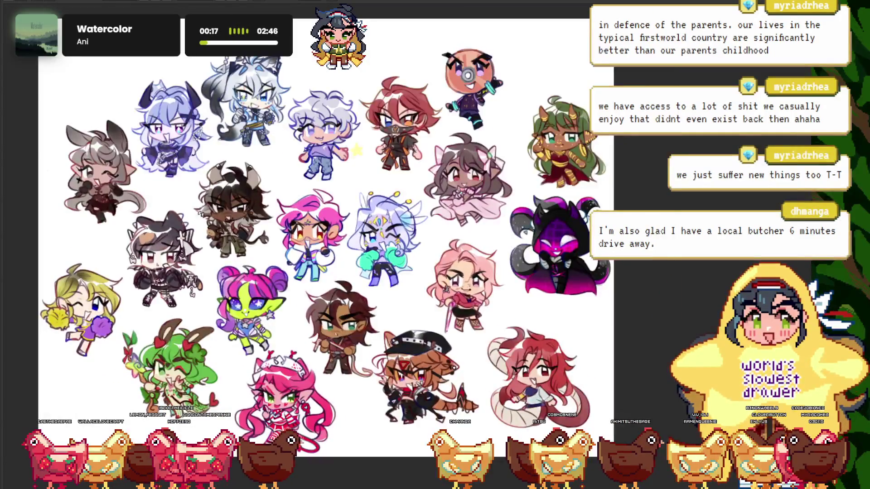